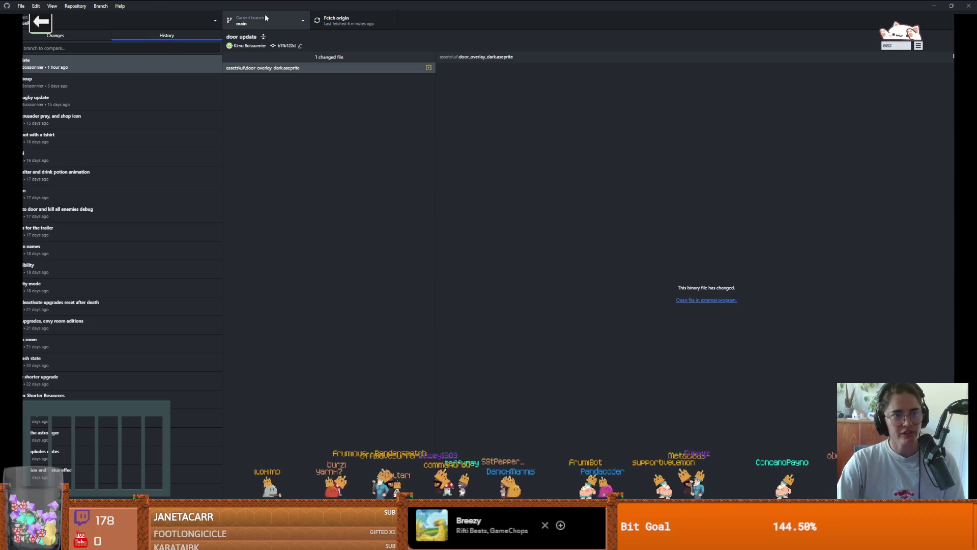
From the door update commit, show door_overlay_dark.aseprite in File Explorer.
left_click(91, 65)
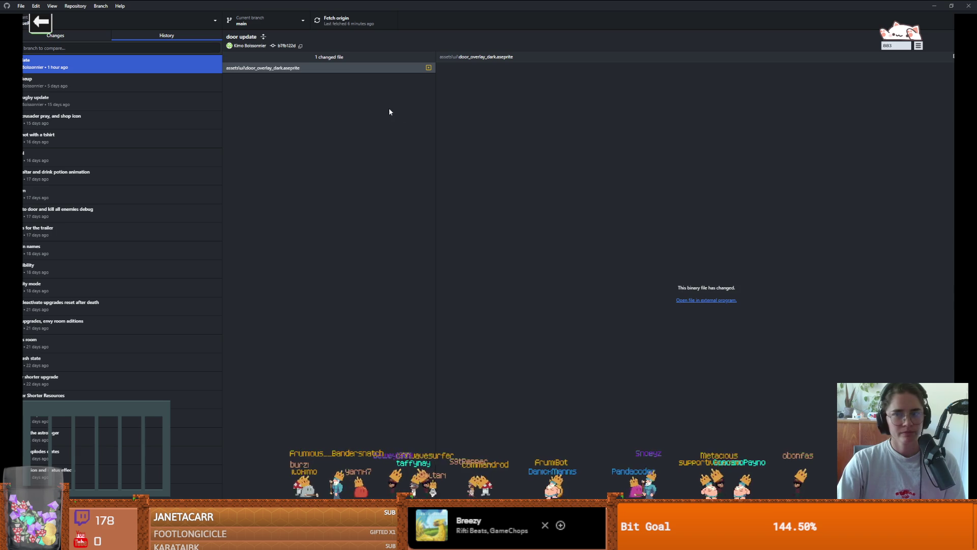
right_click(262, 69)
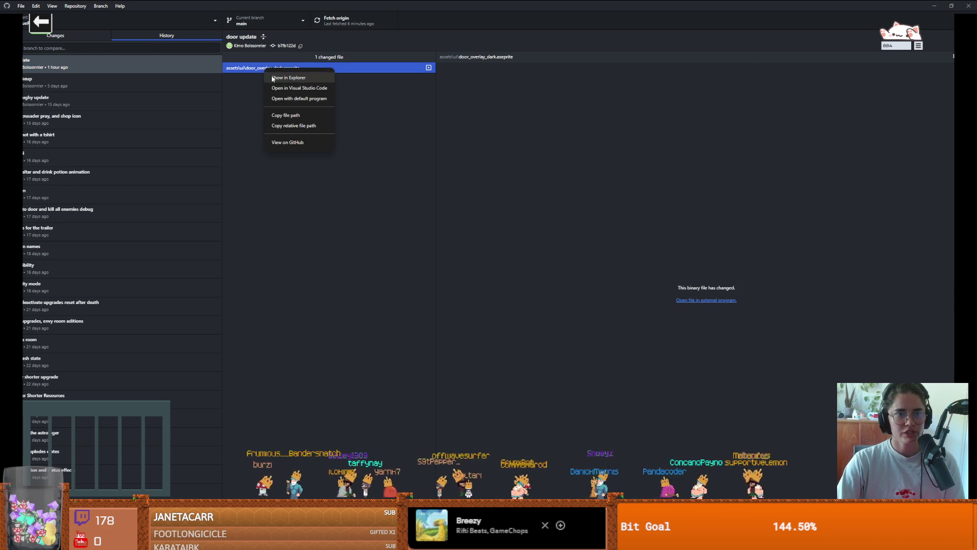
left_click(285, 77)
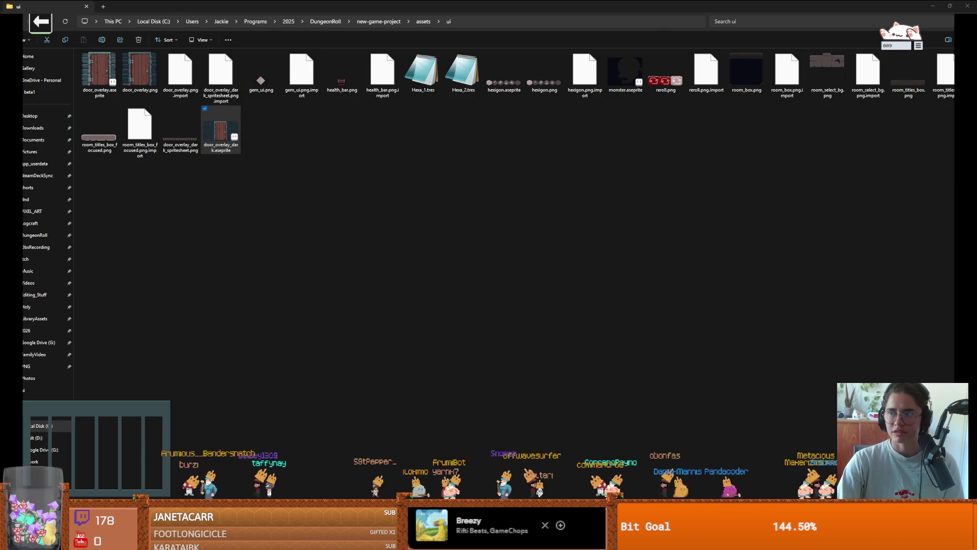
key("Return")
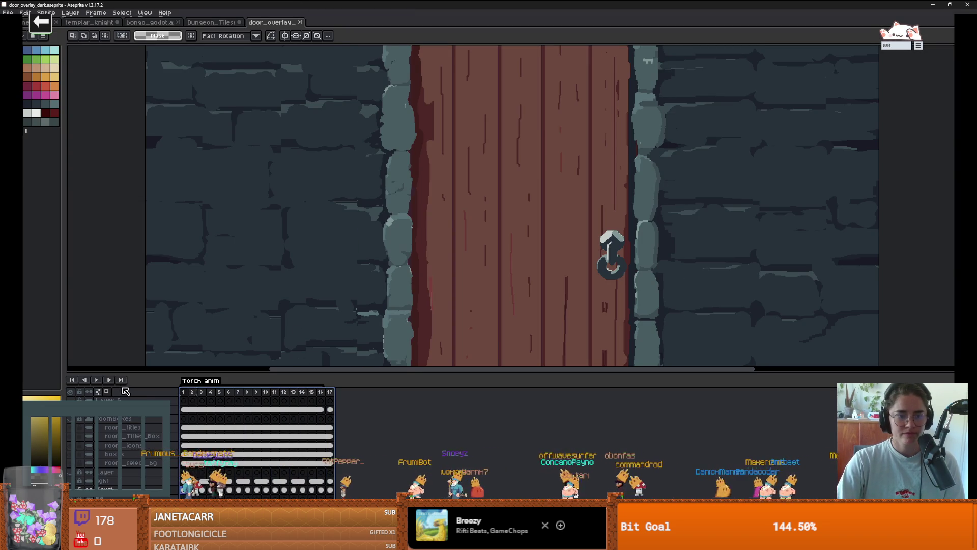
left_click(331, 392)
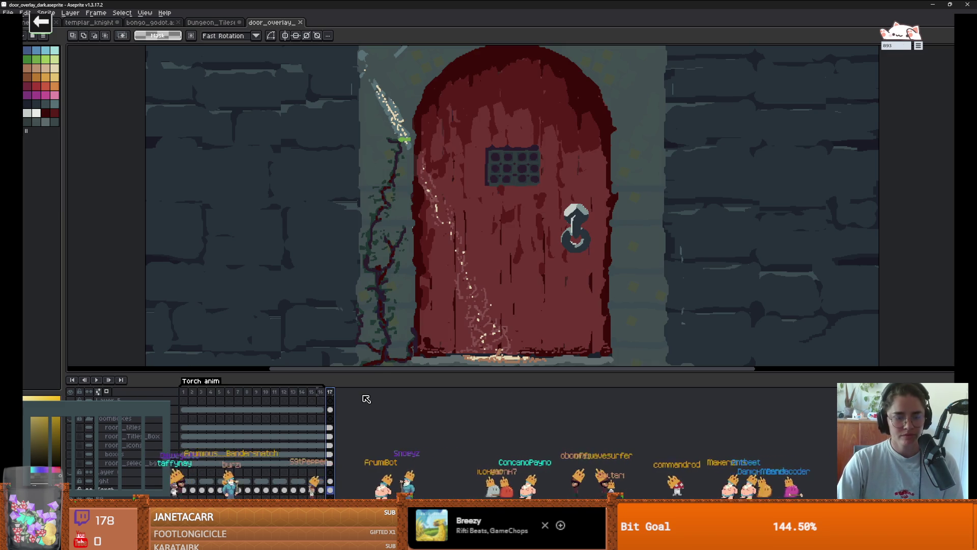
key("alt+Tab")
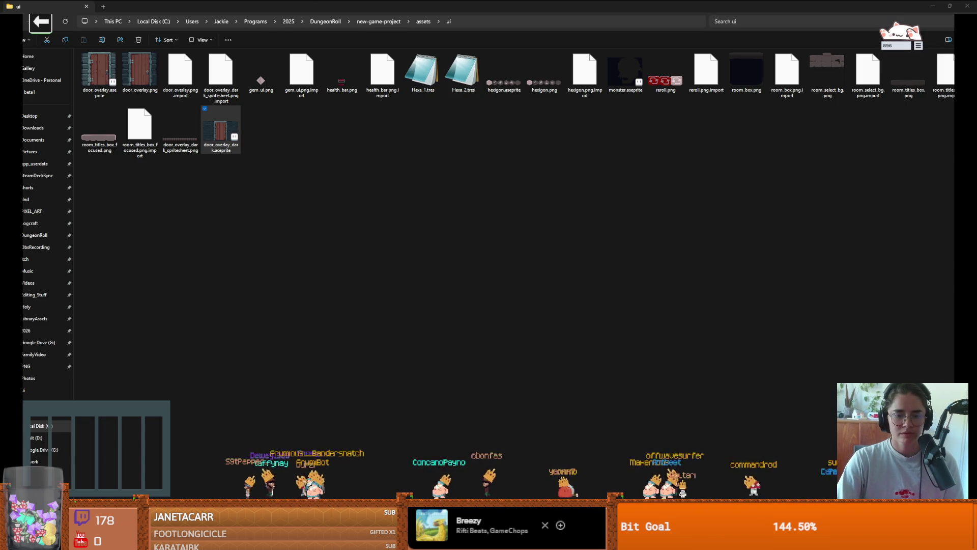
key("alt+Tab")
left_click(265, 20)
Switch the repository to dev and reveal the changed door overlay file in Explorer.
left_click(257, 92)
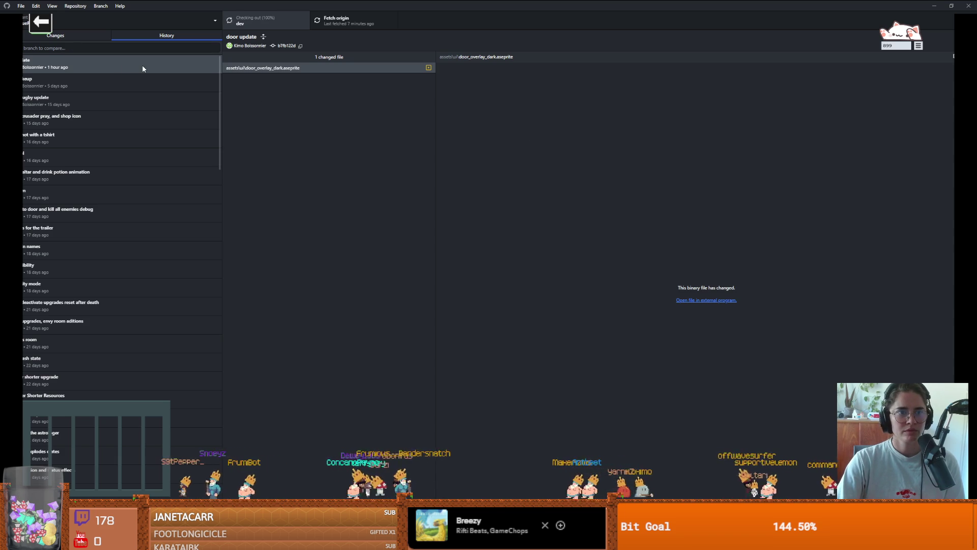
left_click(307, 82)
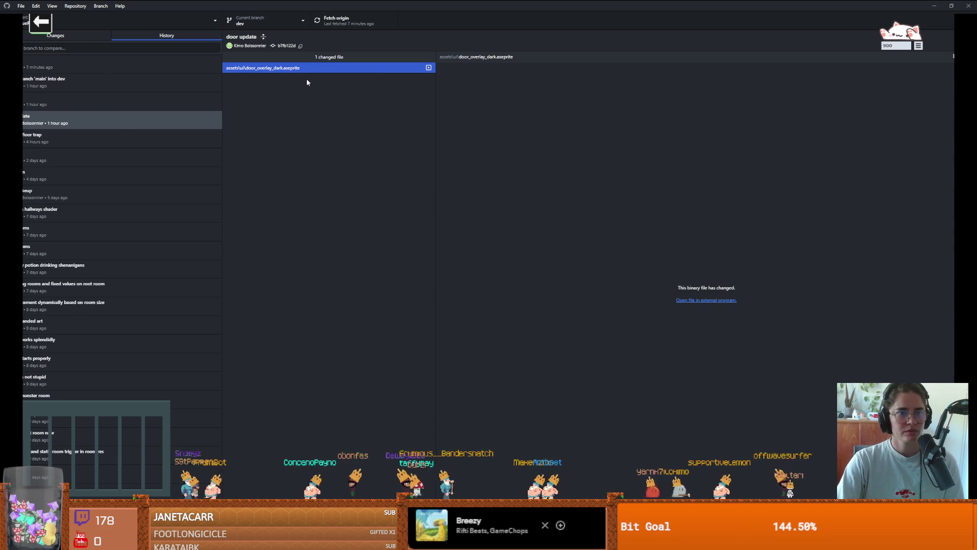
right_click(307, 83)
left_click(326, 86)
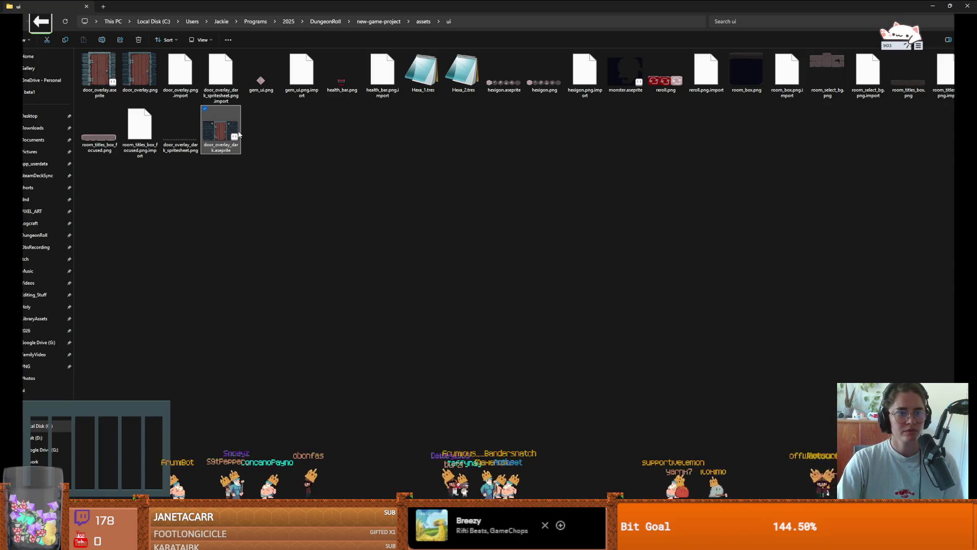
Open the door file in Aseprite, view frame 16, then bring Aseprite back over GitHub Desktop.
key("Return")
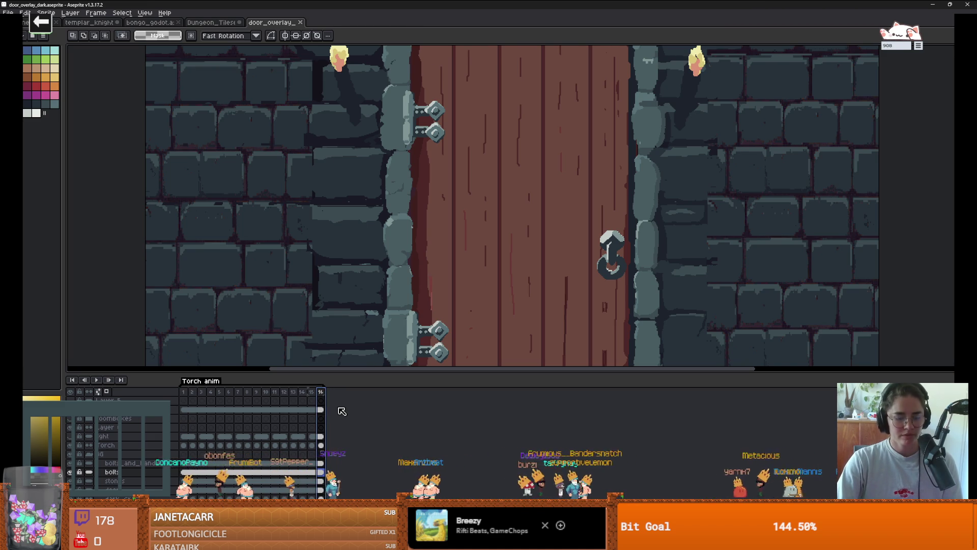
left_click(320, 400)
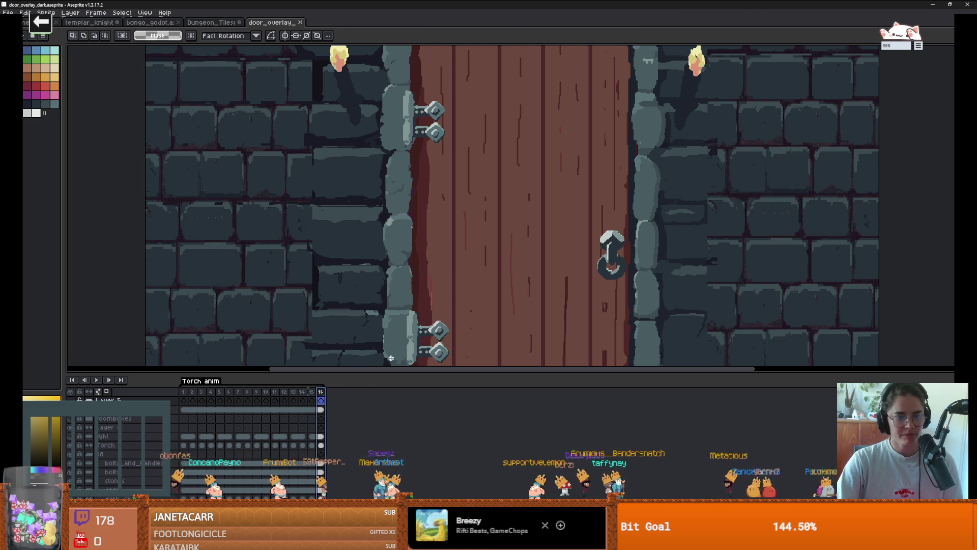
key("alt+Tab")
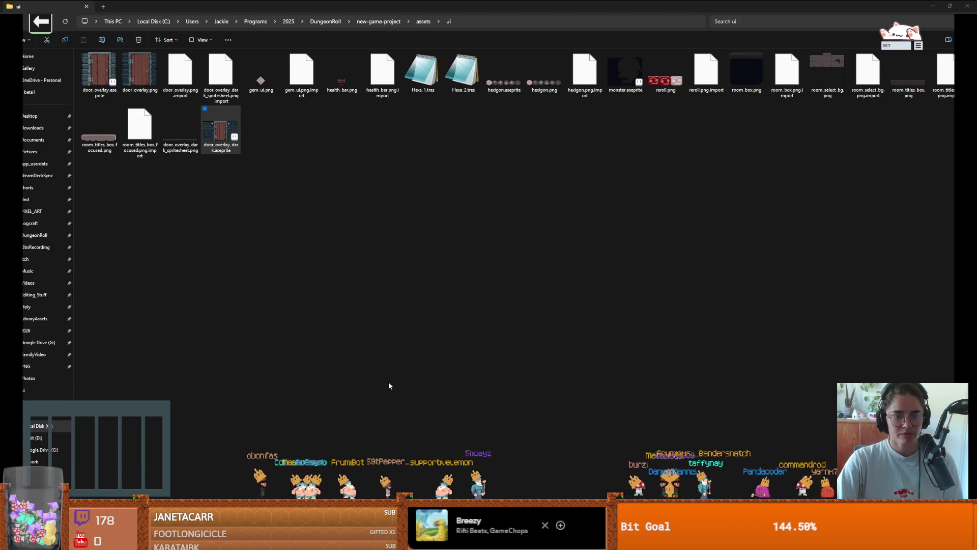
key("alt+Tab")
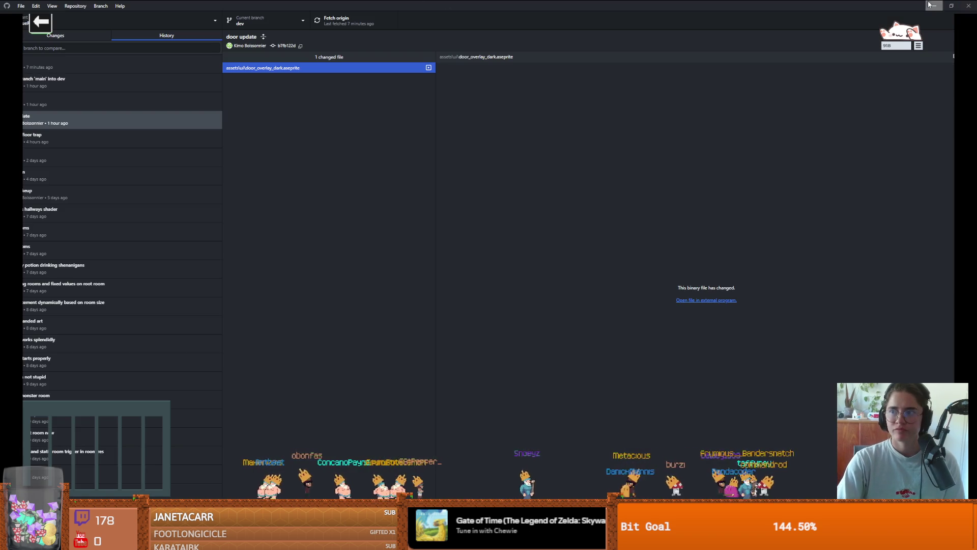
key("alt+Tab")
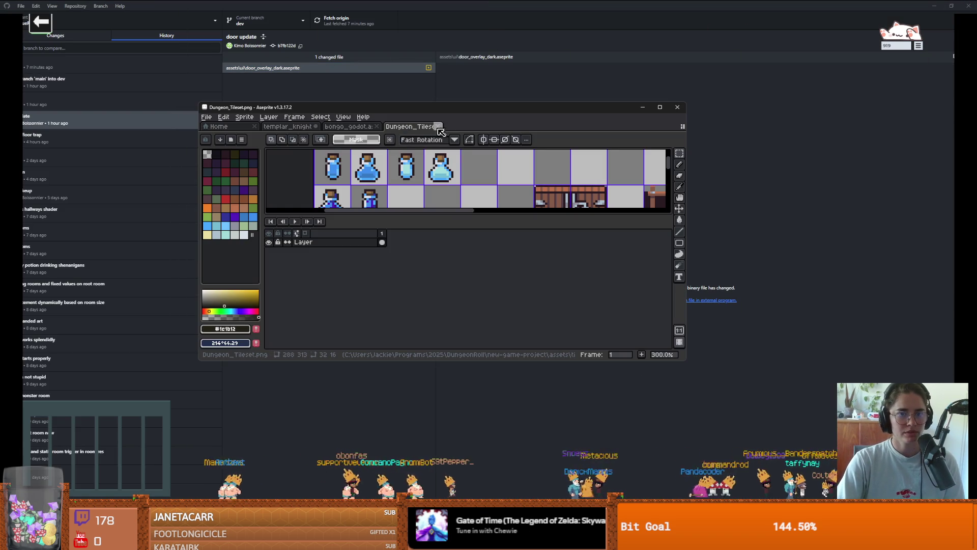
Close Aseprite, discarding the unsaved changes to templar_knight.aseprite.
left_click(678, 107)
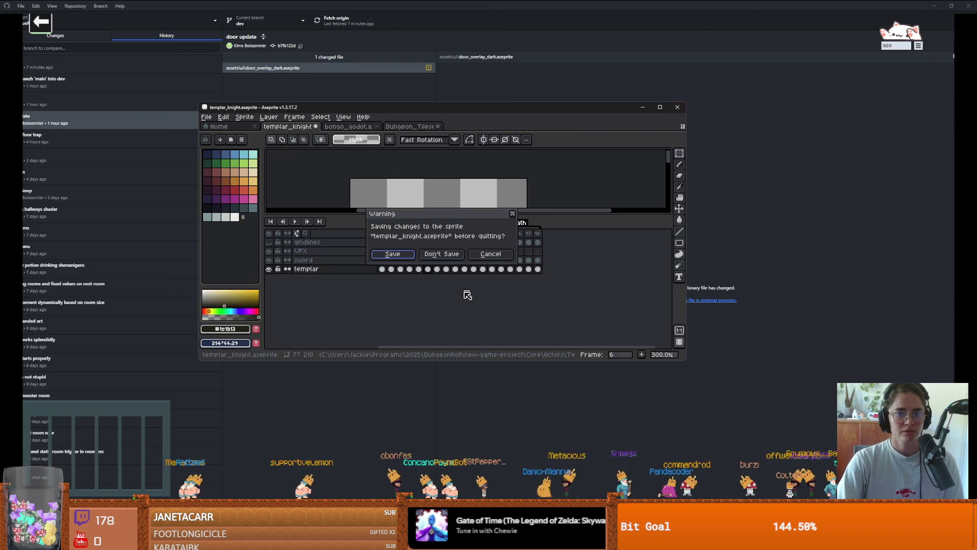
left_click(448, 257)
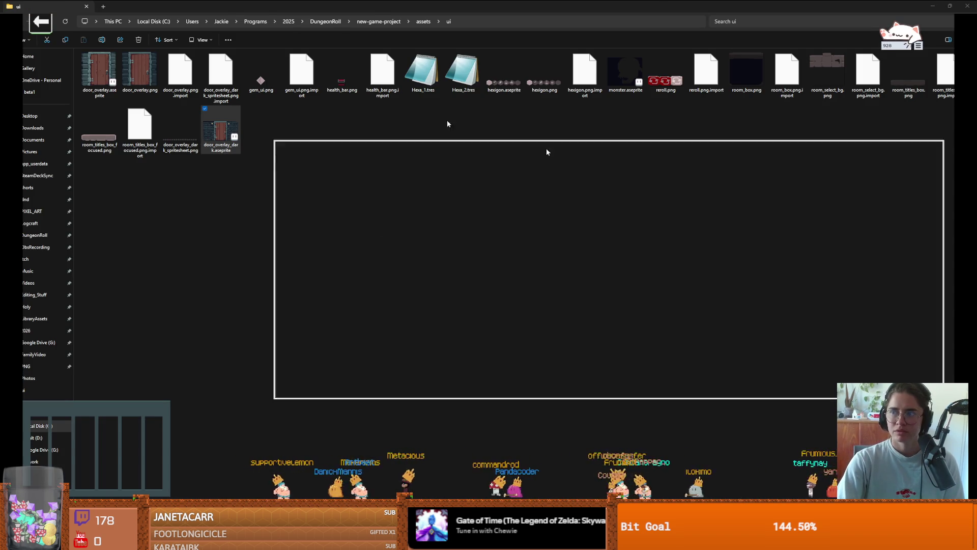
Switch the repository back to the main branch.
key("alt+Tab")
left_click(274, 20)
left_click(268, 79)
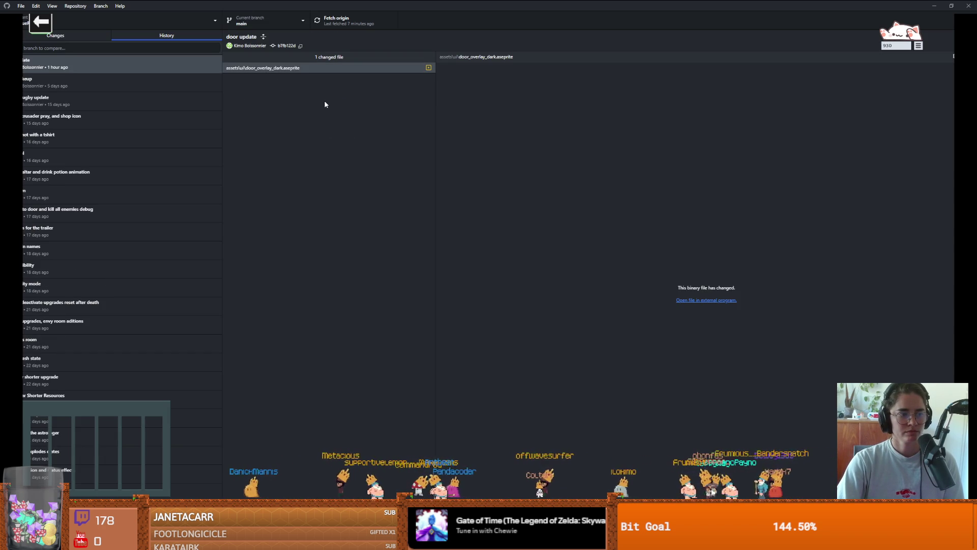
Paste a duplicate door_overlay_dark - Copy.aseprite into the ui folder and close Aseprite.
key("alt+Tab")
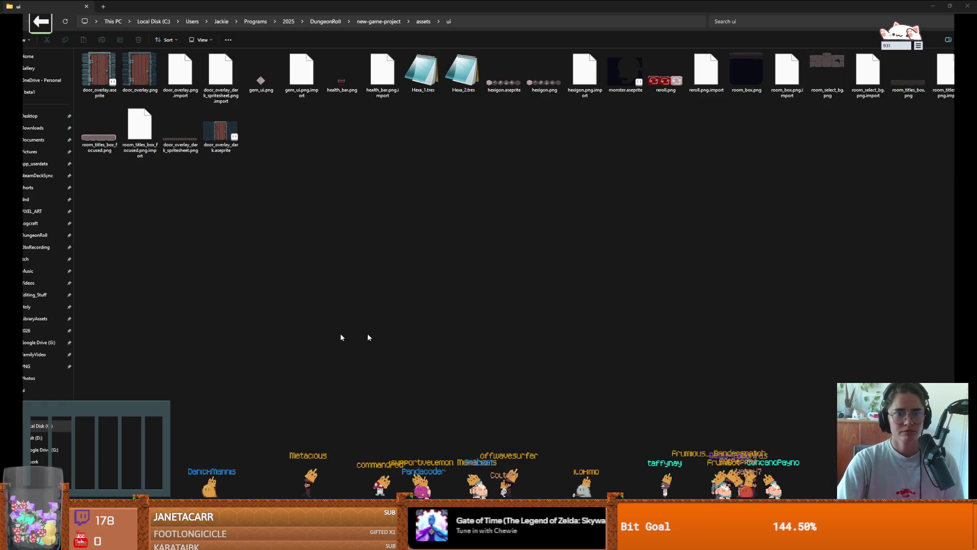
double_click(234, 132)
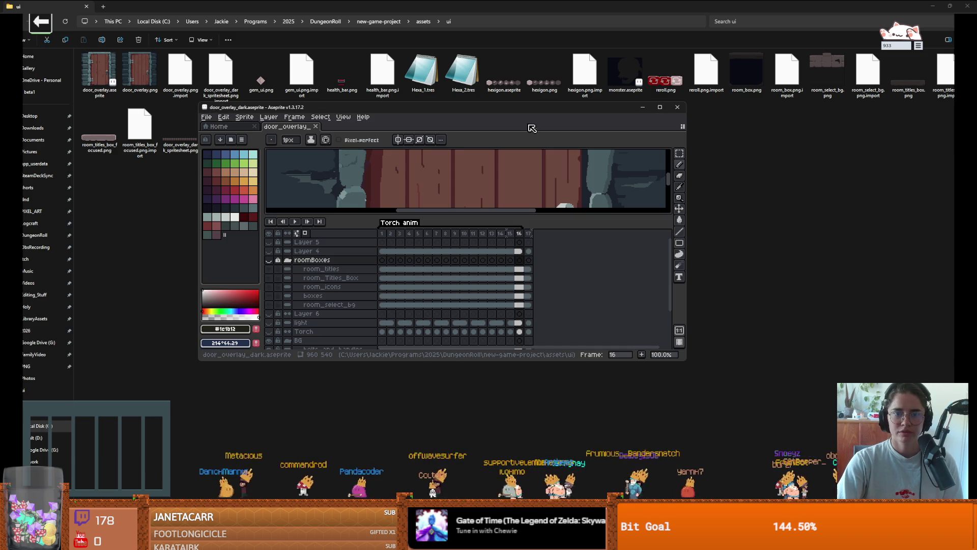
double_click(524, 105)
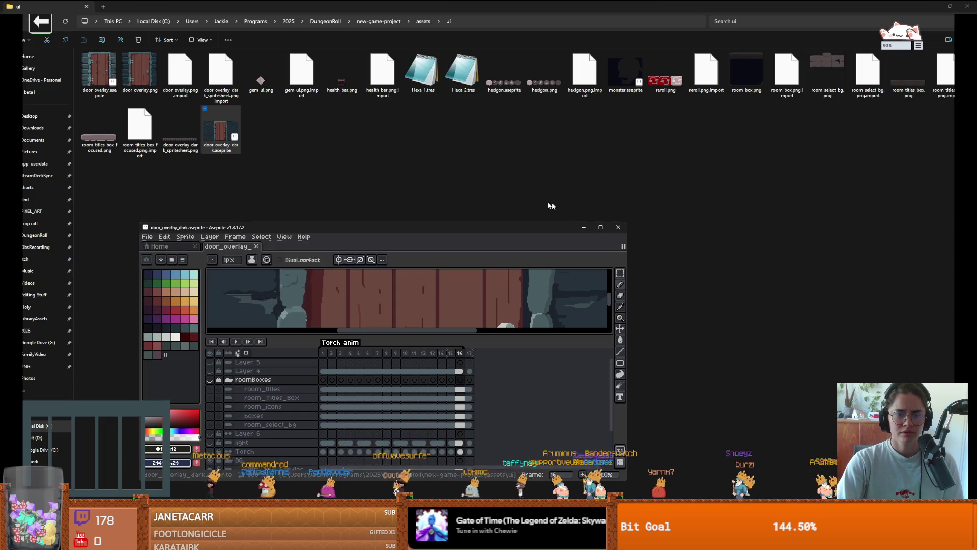
left_click(585, 226)
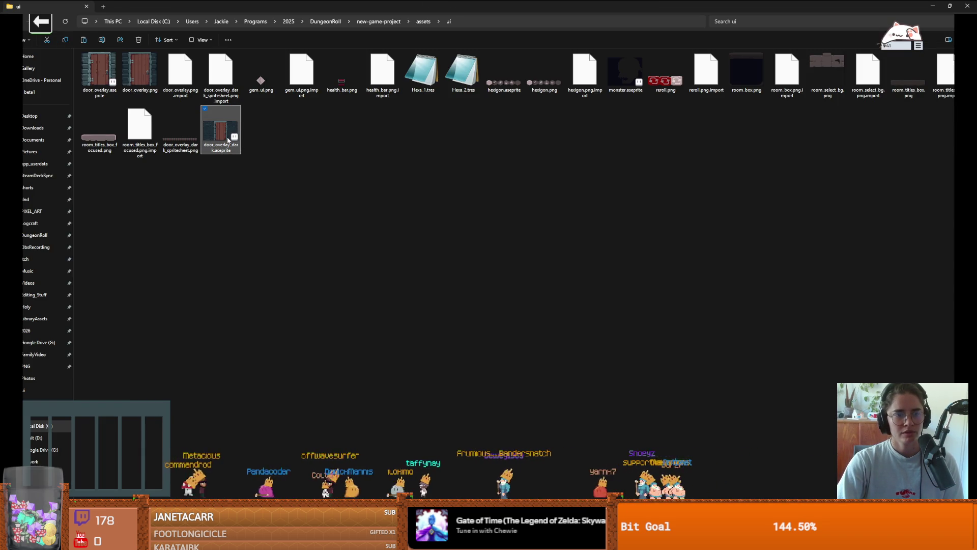
key("ctrl+v")
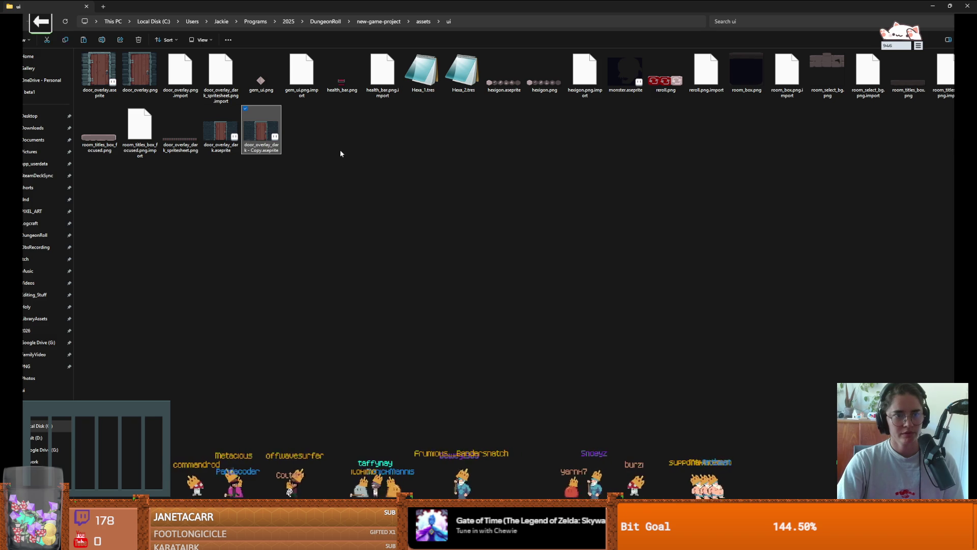
key("alt+Tab")
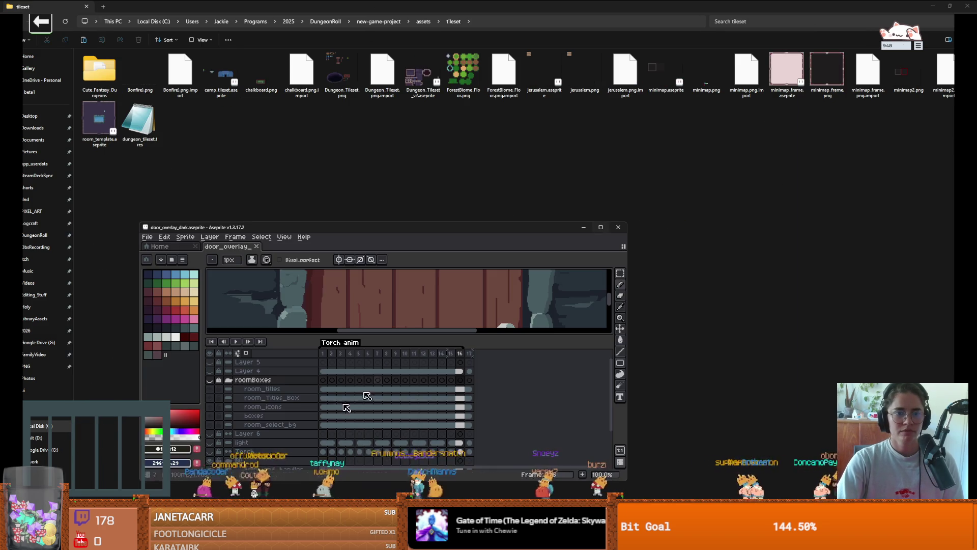
left_click(619, 227)
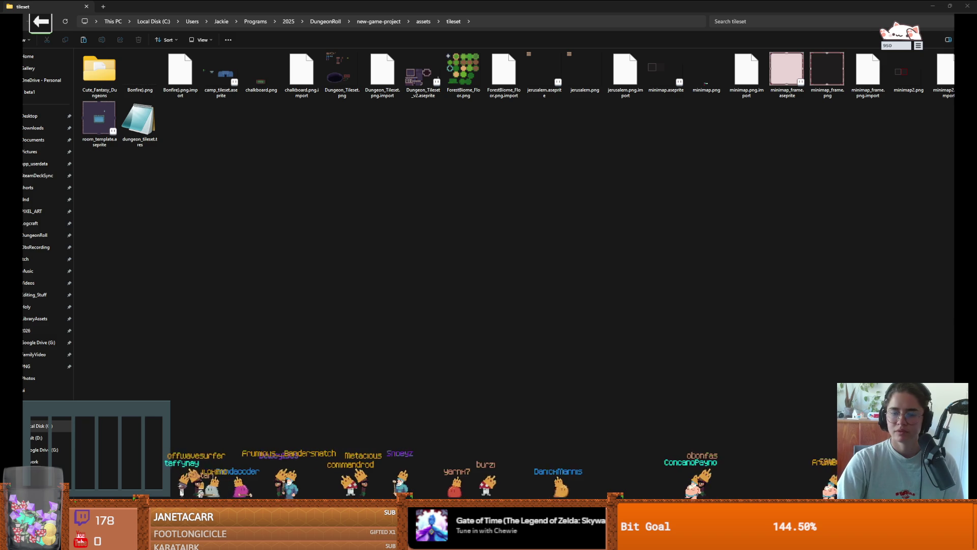
Try switching to dev, dismiss the uncommitted-copy prompt, and begin the commit summary.
key("alt+Tab")
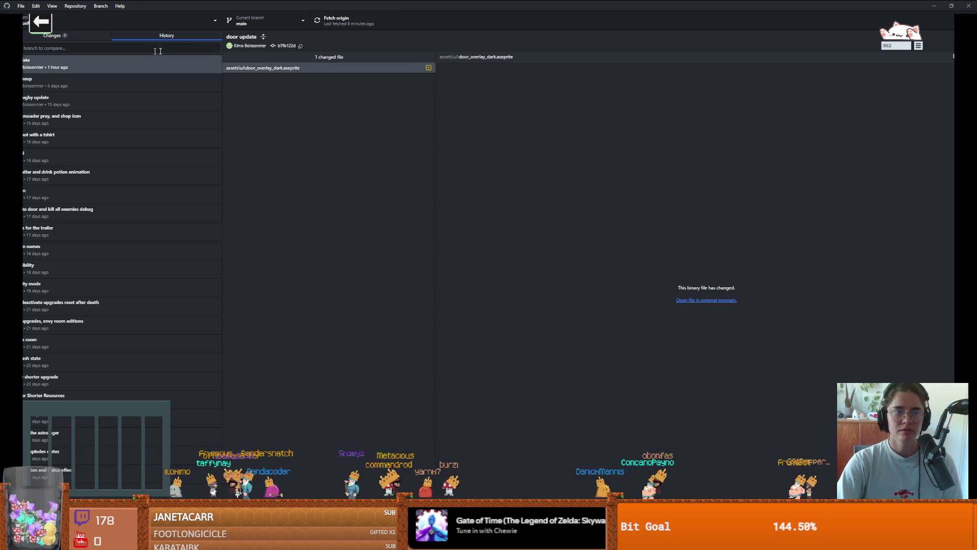
left_click(262, 20)
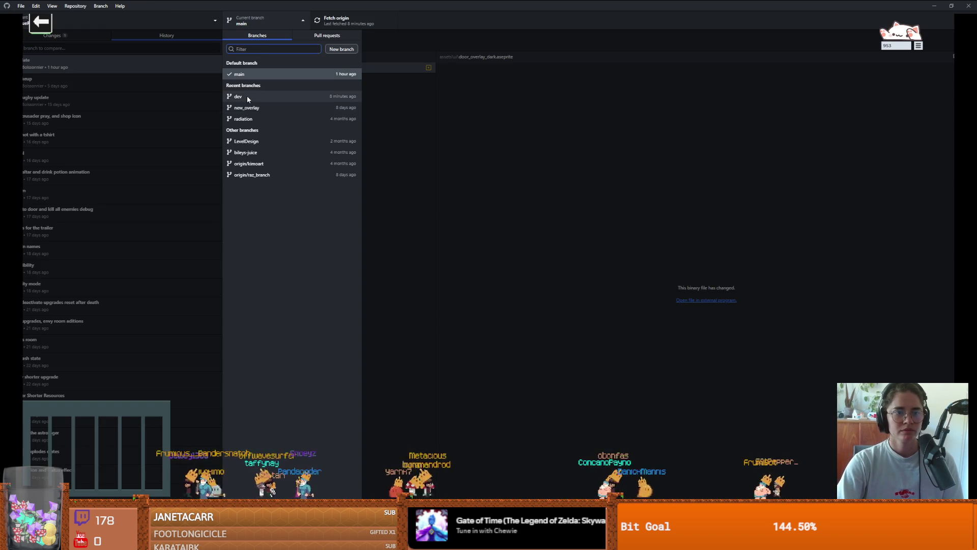
left_click(244, 96)
left_click(499, 274)
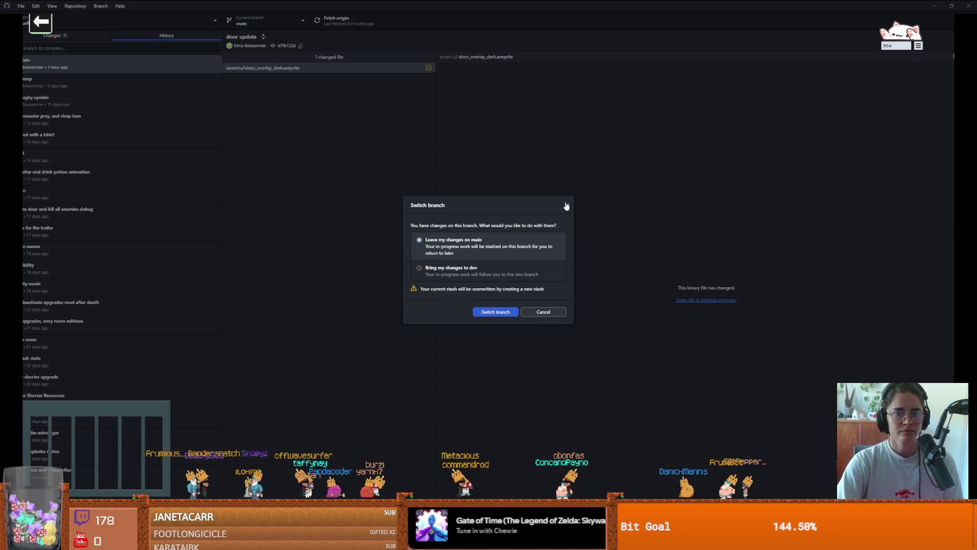
left_click(495, 311)
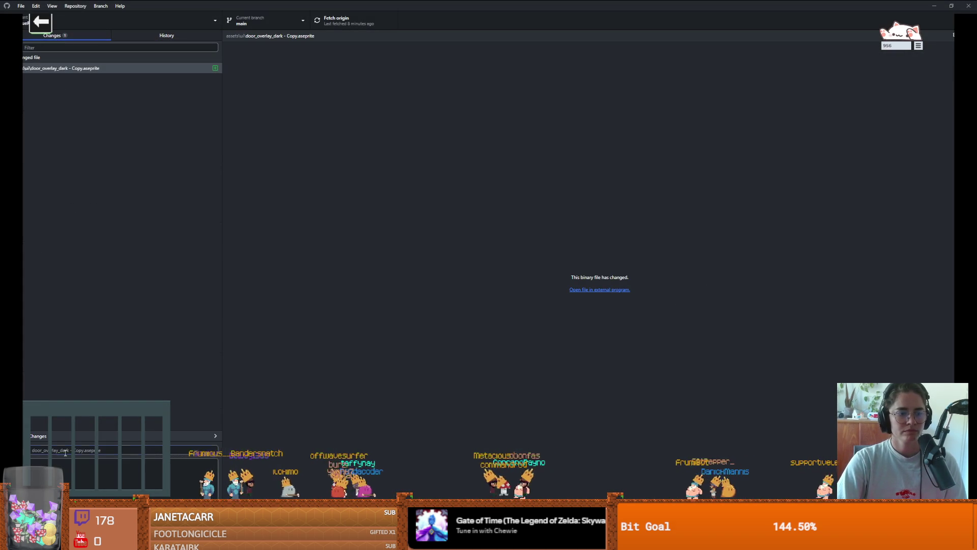
left_click(65, 453)
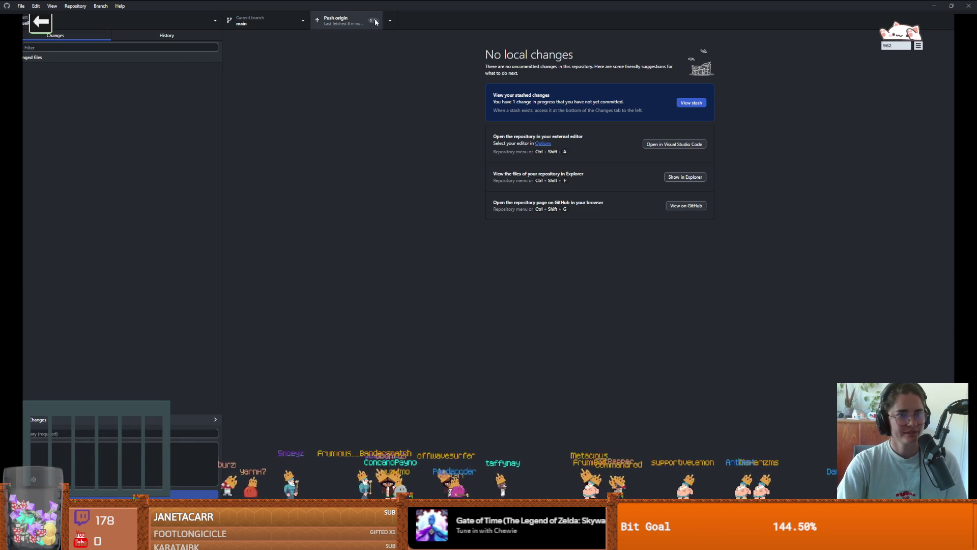
Push the new commit to origin and switch to the dev branch.
left_click(333, 27)
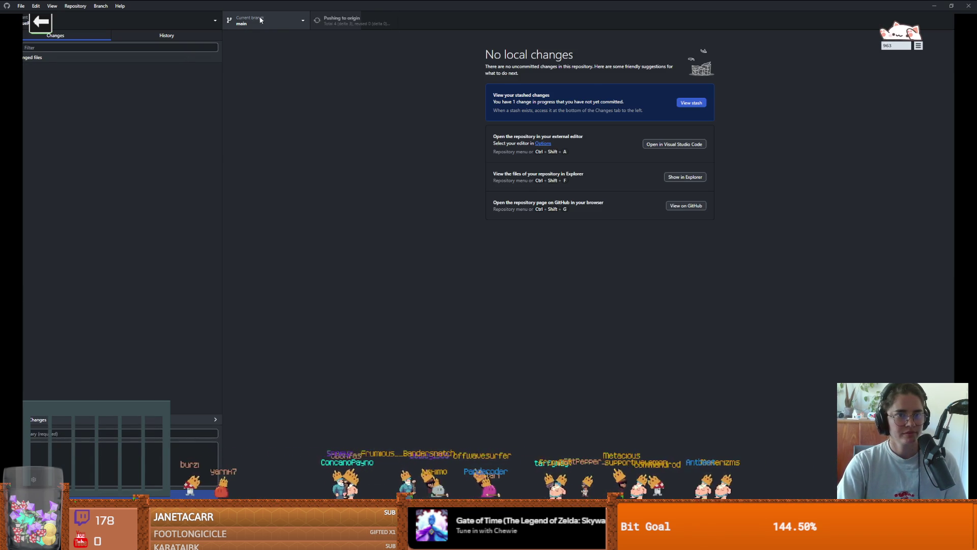
left_click(240, 26)
left_click(256, 93)
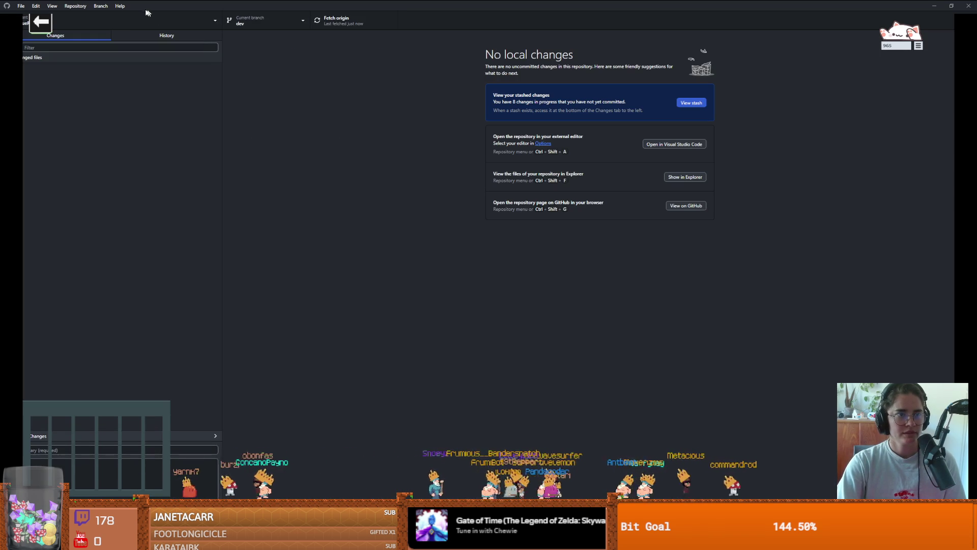
Merge main into dev with a regular merge commit, not a squash merge.
left_click(101, 6)
left_click(127, 105)
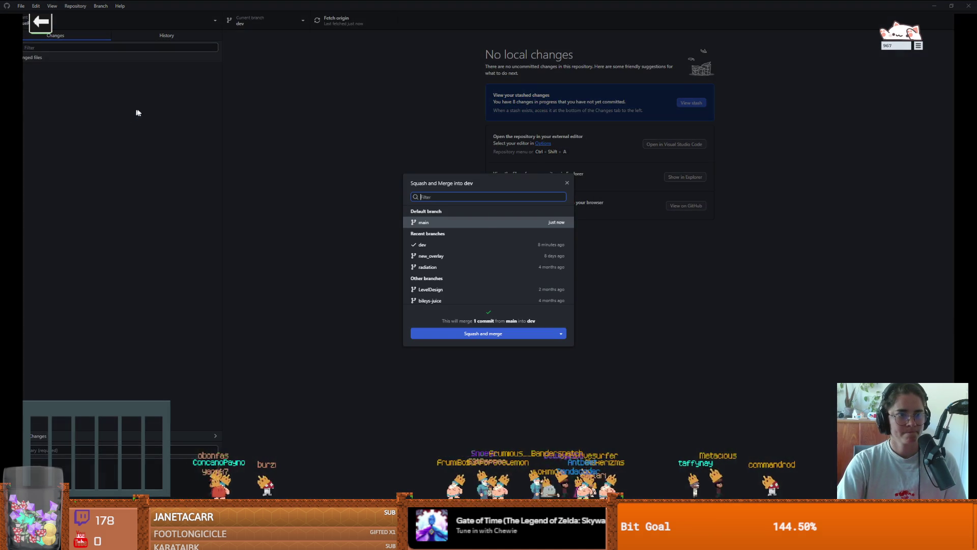
left_click(567, 182)
left_click(101, 5)
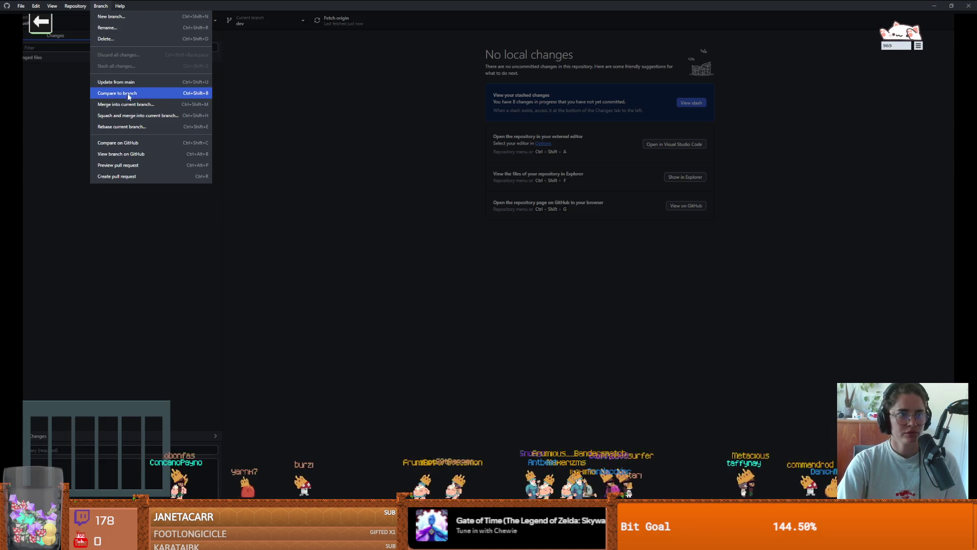
left_click(127, 94)
left_click(458, 256)
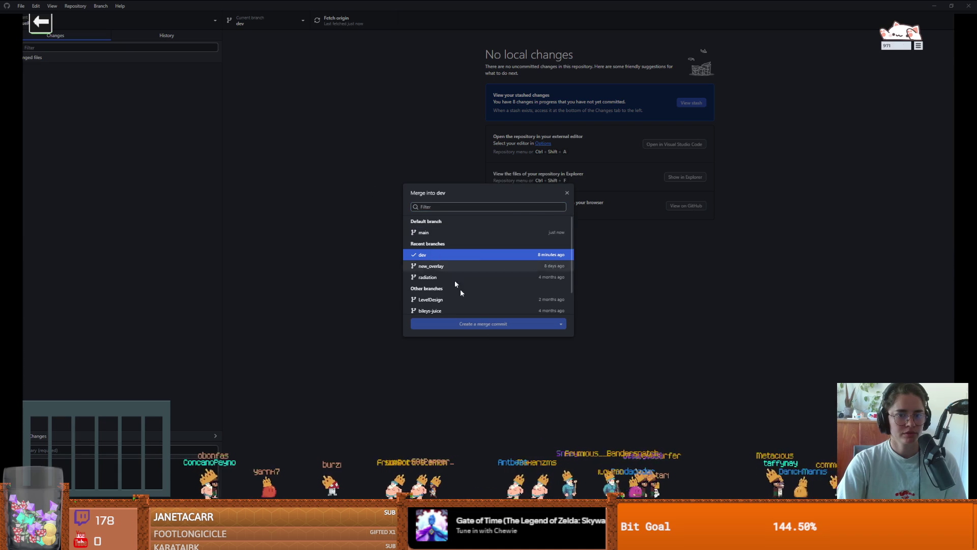
left_click(460, 222)
left_click(483, 334)
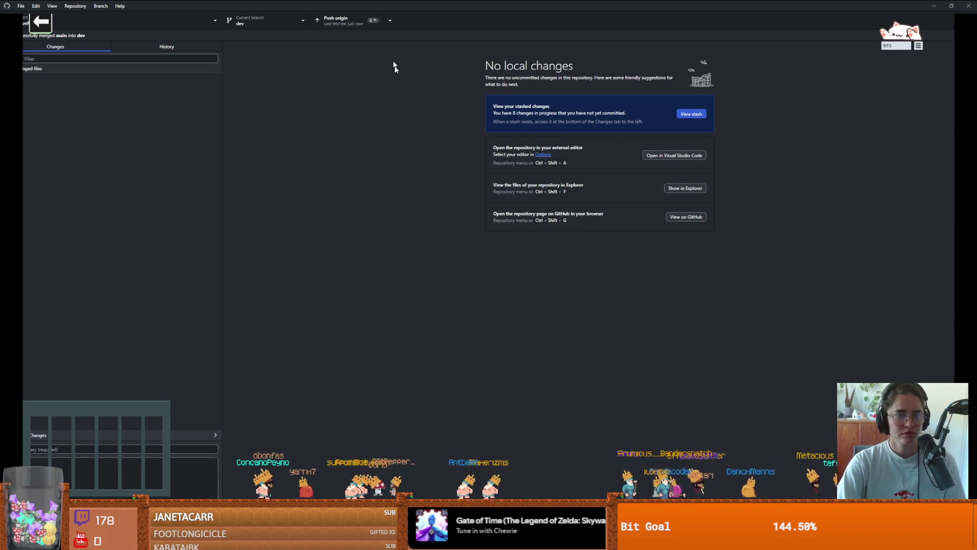
Push the merged dev branch to origin and view the commit history.
left_click(369, 19)
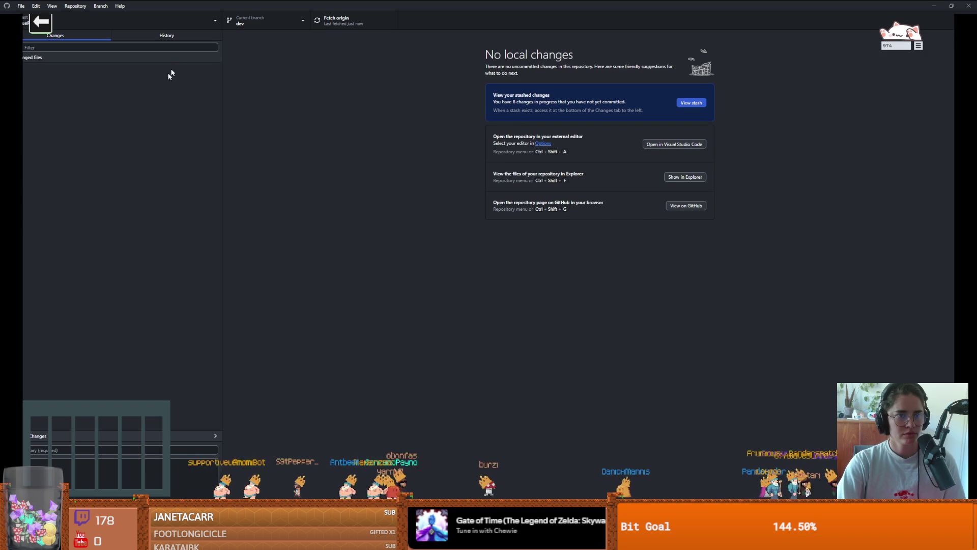
left_click(167, 47)
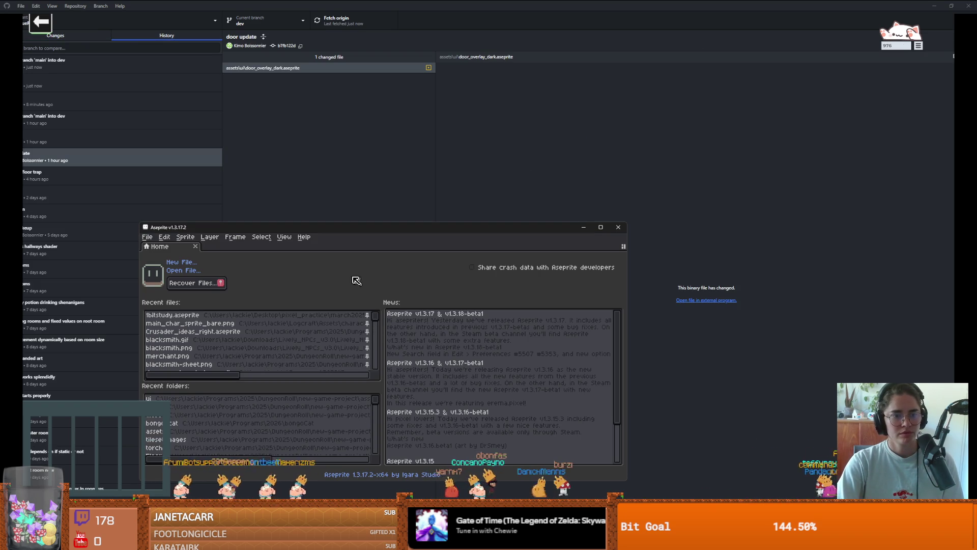
Open door_overlay_dark.aseprite from recent files, then open its Copy from the folder.
scroll(225, 341, "down", 2)
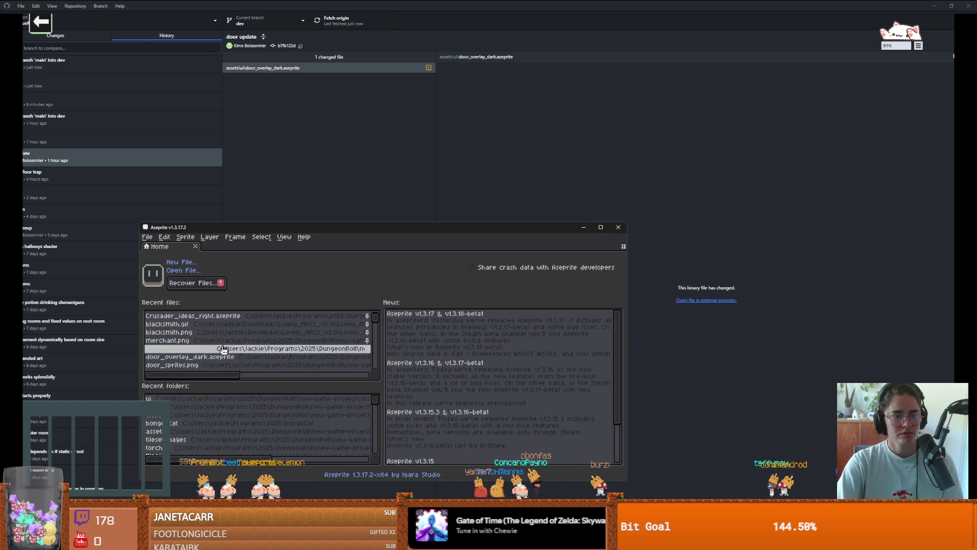
left_click(226, 343)
left_click(600, 227)
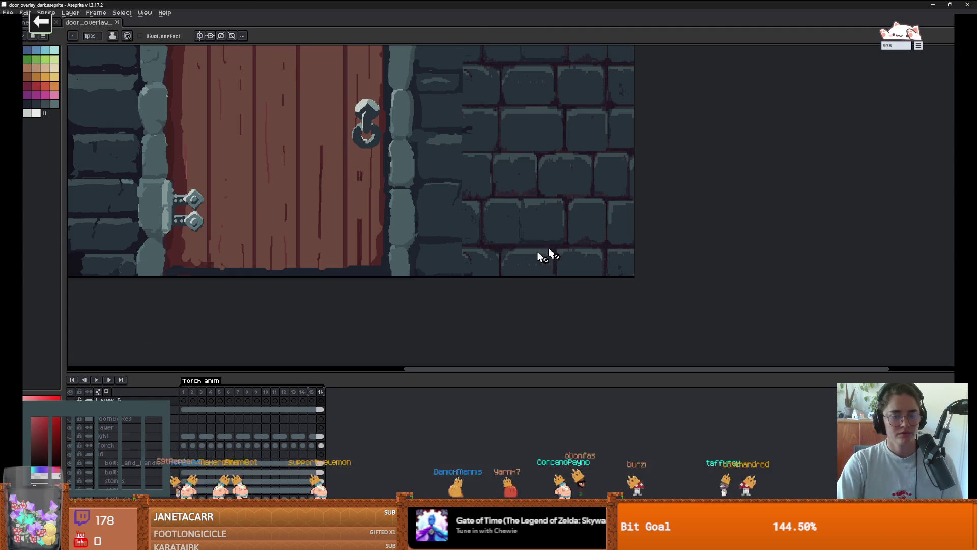
right_click(107, 28)
left_click(132, 60)
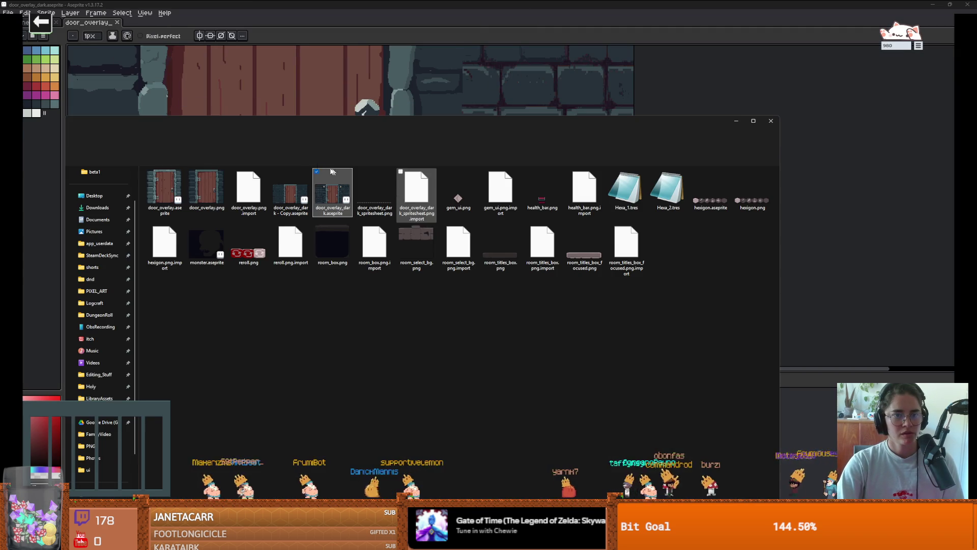
double_click(290, 193)
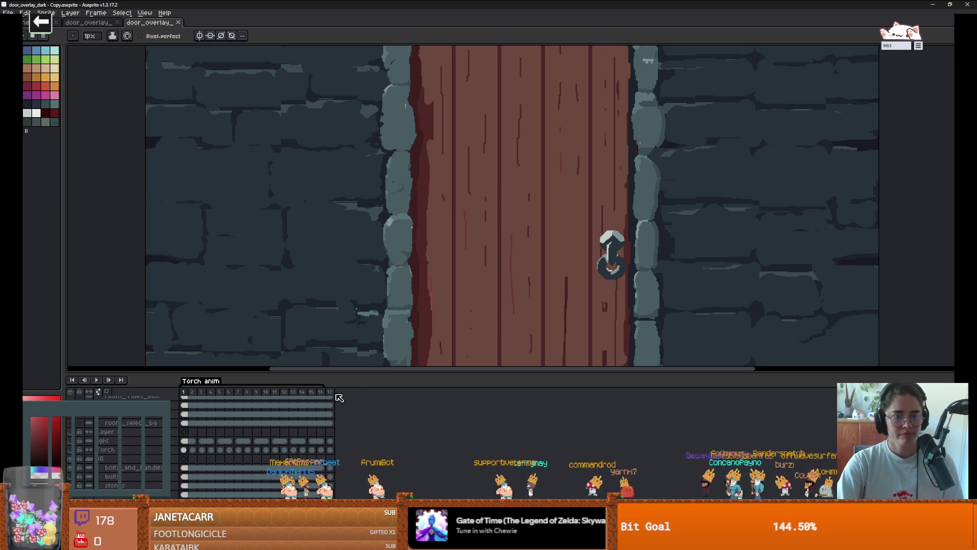
Go to frame 17 and expand the timeline to see all layers.
left_click(330, 392)
scroll(479, 356, "down", 3)
scroll(479, 356, "up", 1)
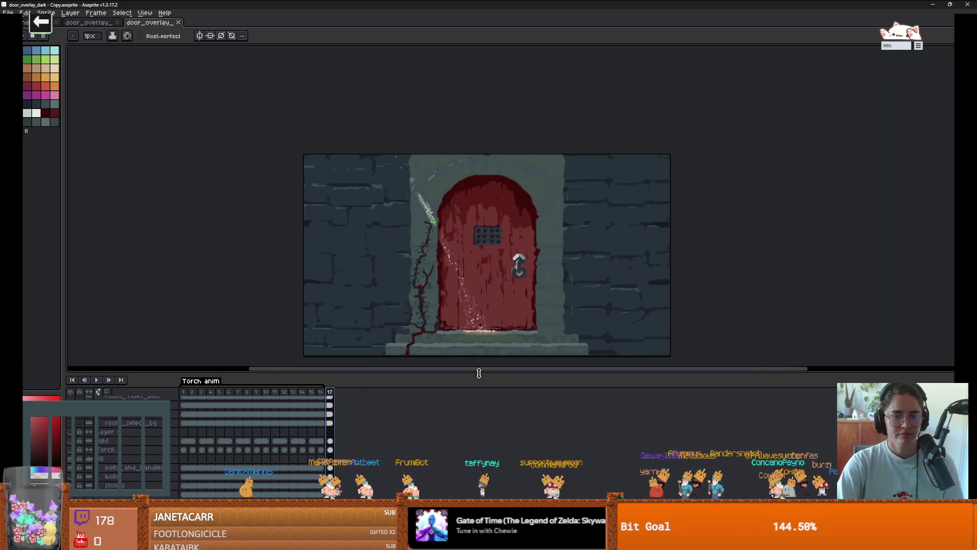
left_click_drag(478, 375, 478, 454)
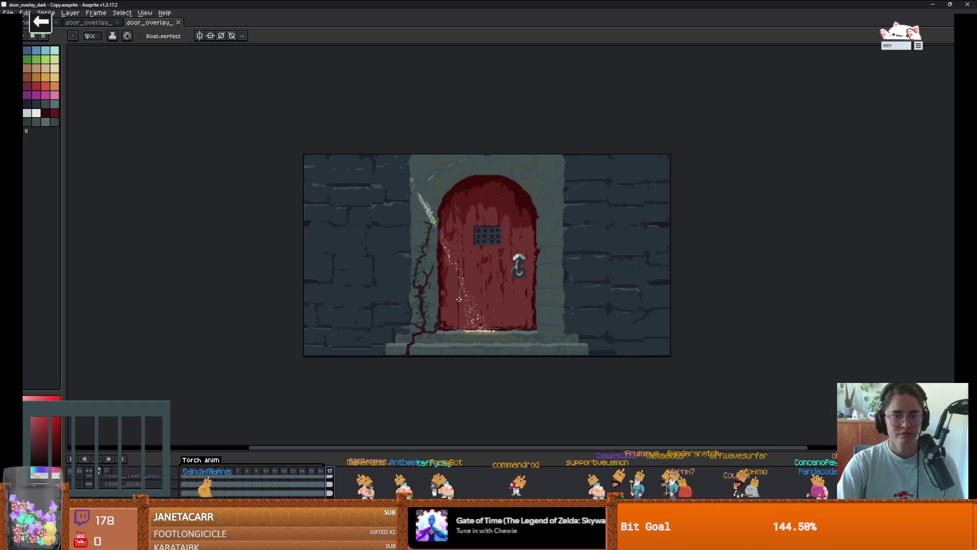
scroll(395, 401, "up", 4)
scroll(395, 402, "down", 2)
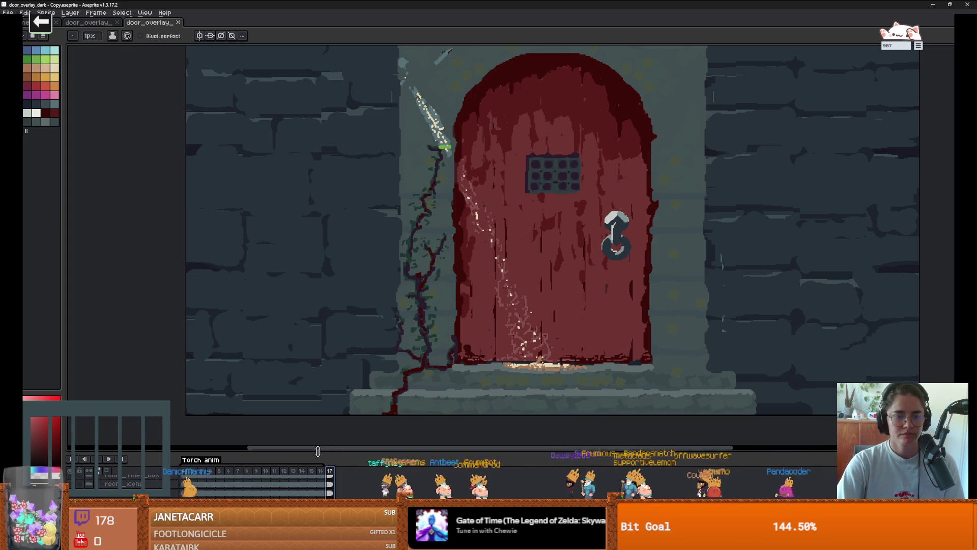
left_click_drag(317, 451, 317, 240)
Toggle the bolts, roomBoxes and Layer 4 layers to compare their contents.
left_click(70, 388)
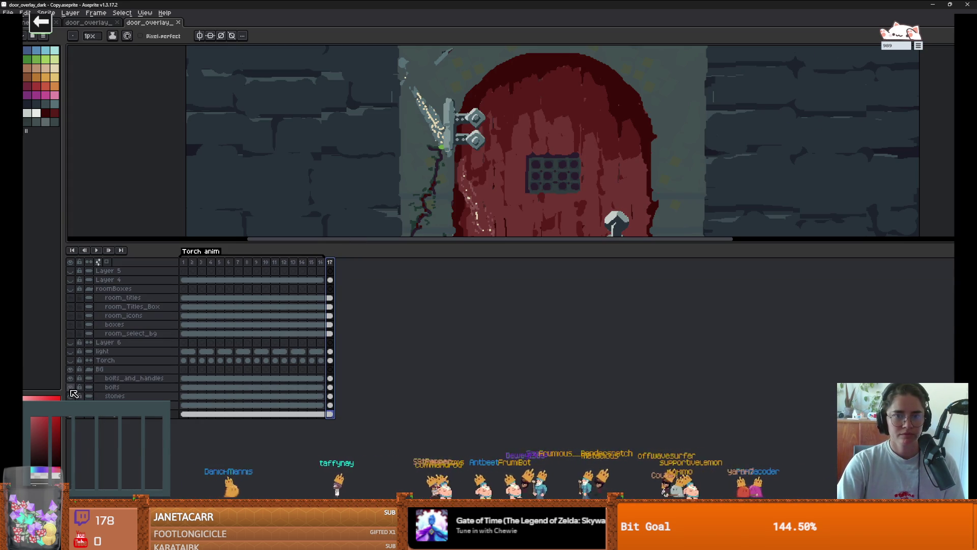
left_click(70, 388)
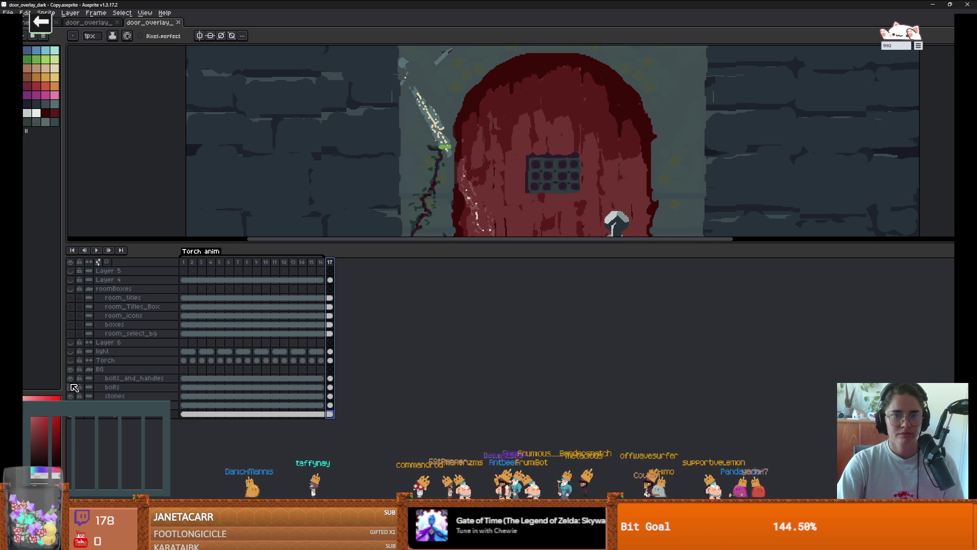
left_click(70, 289)
left_click(70, 289)
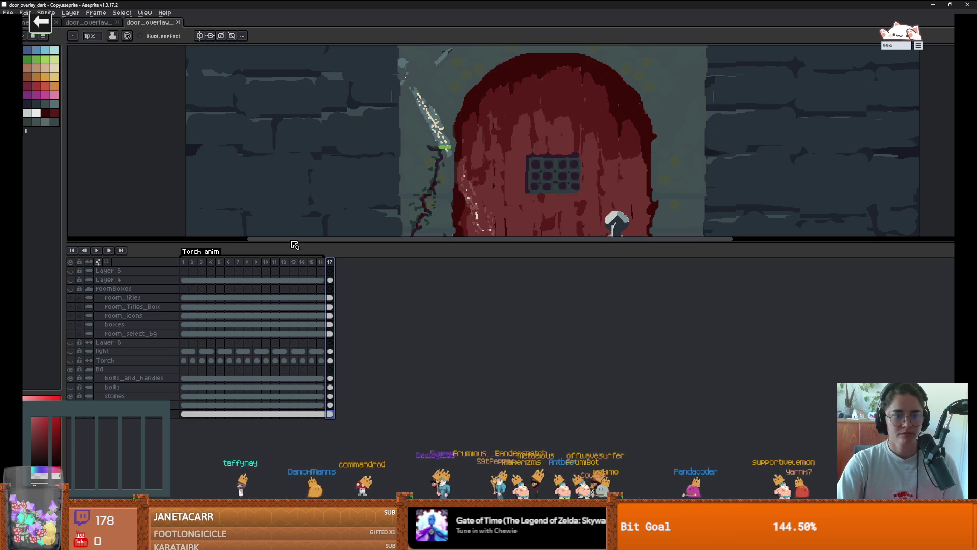
left_click(71, 279)
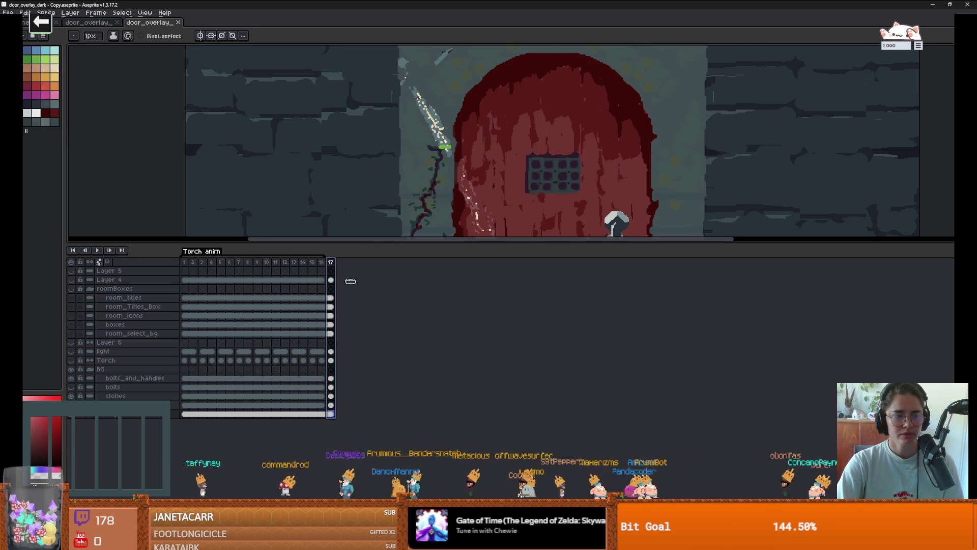
left_click_drag(378, 243, 379, 334)
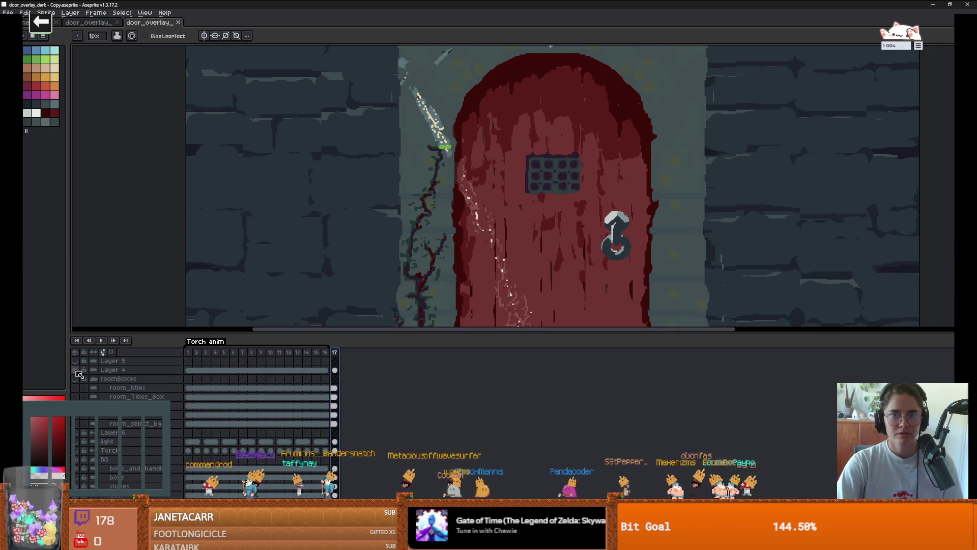
scroll(473, 220, "down", 2)
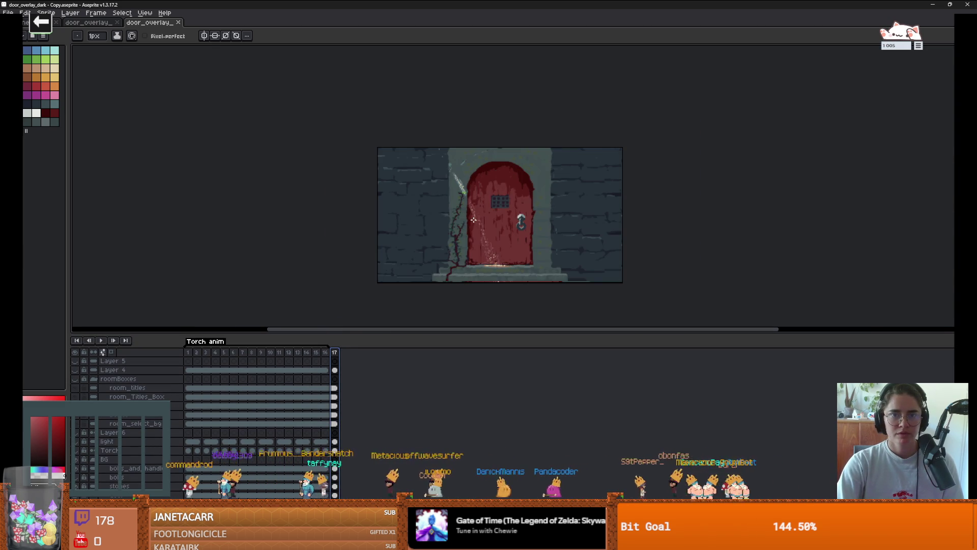
left_click(76, 369)
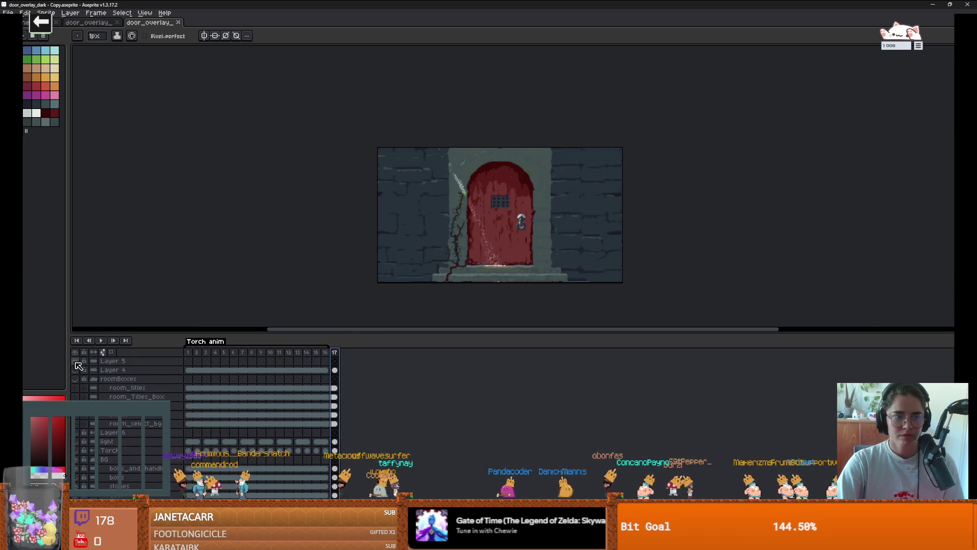
Toggle the torches and light overlay, make Torch active, and zoom into the door's foot.
scroll(87, 407, "down", 1)
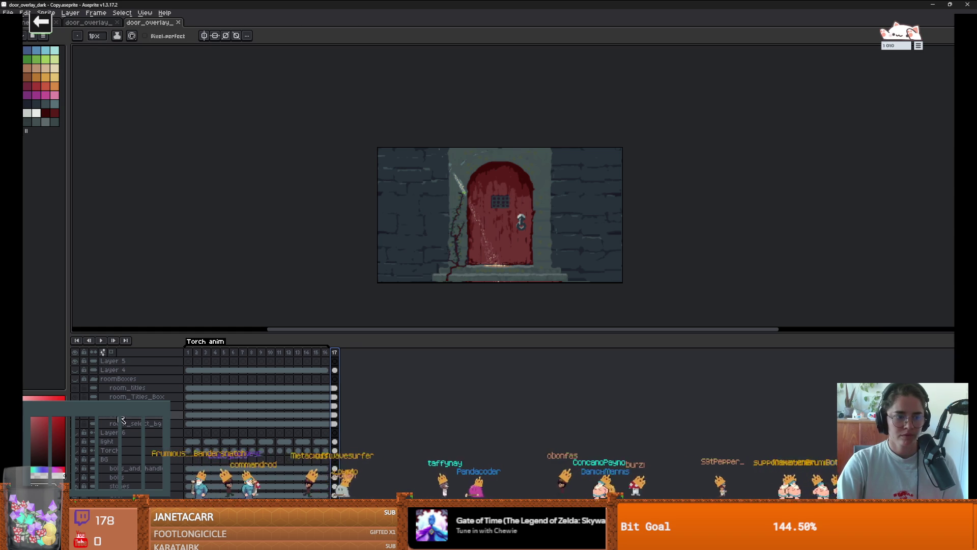
left_click(81, 469)
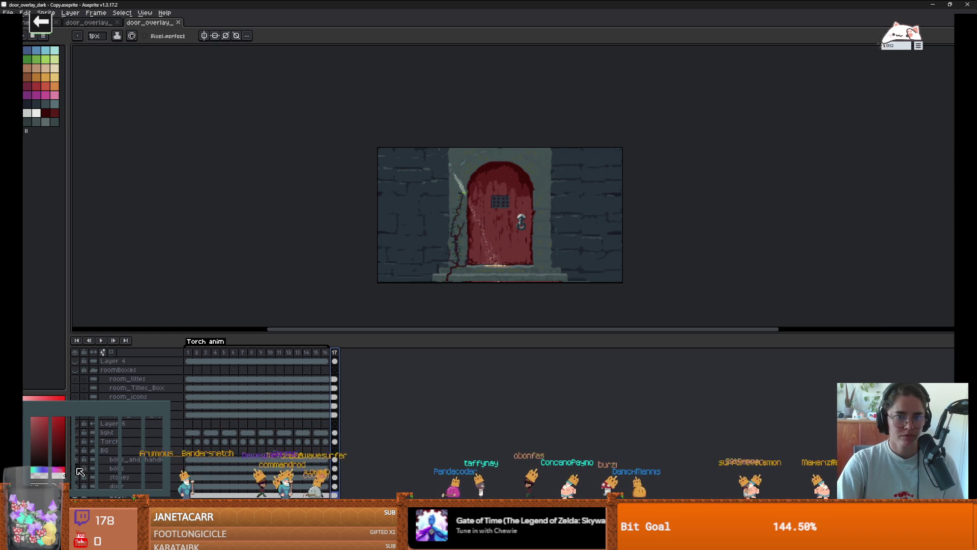
left_click(76, 442)
left_click(76, 442)
left_click(77, 442)
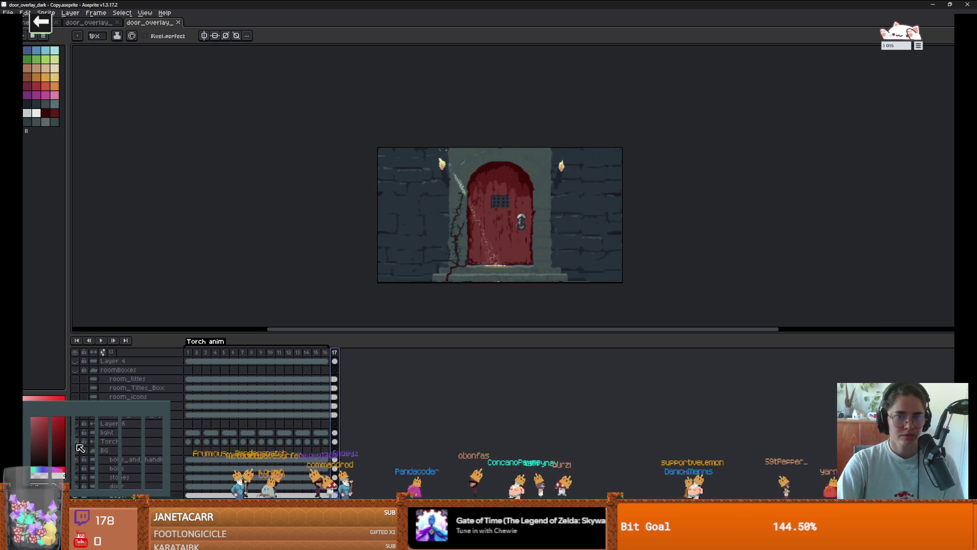
left_click(76, 442)
left_click(77, 440)
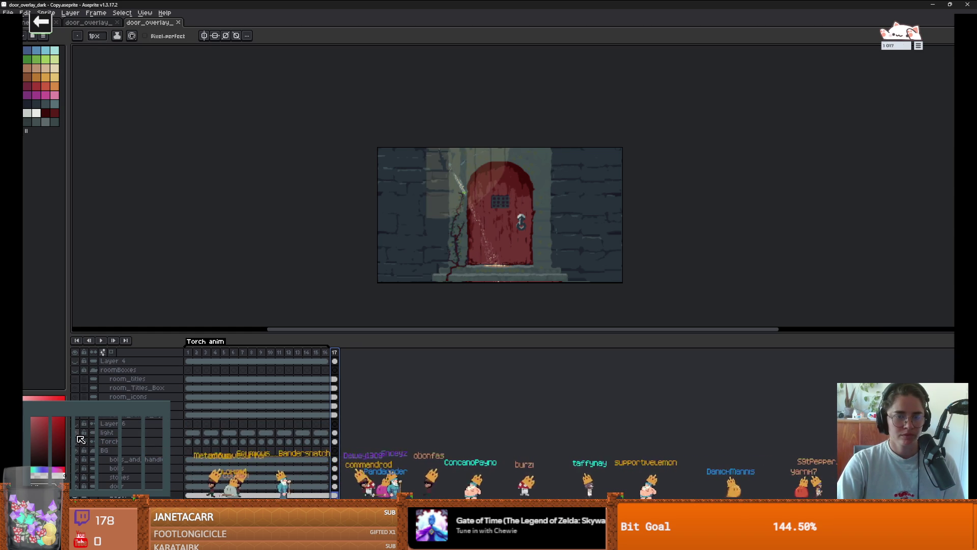
left_click(77, 431)
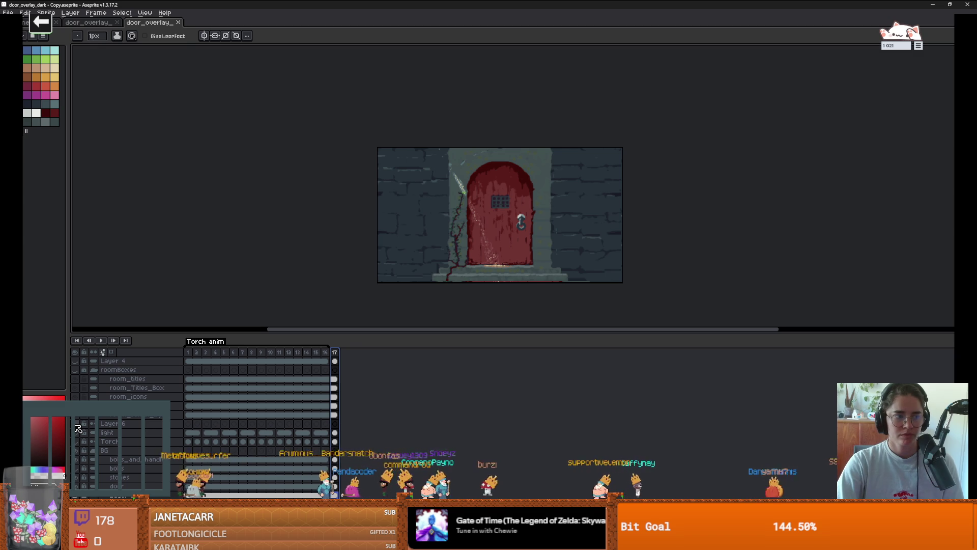
left_click(153, 441)
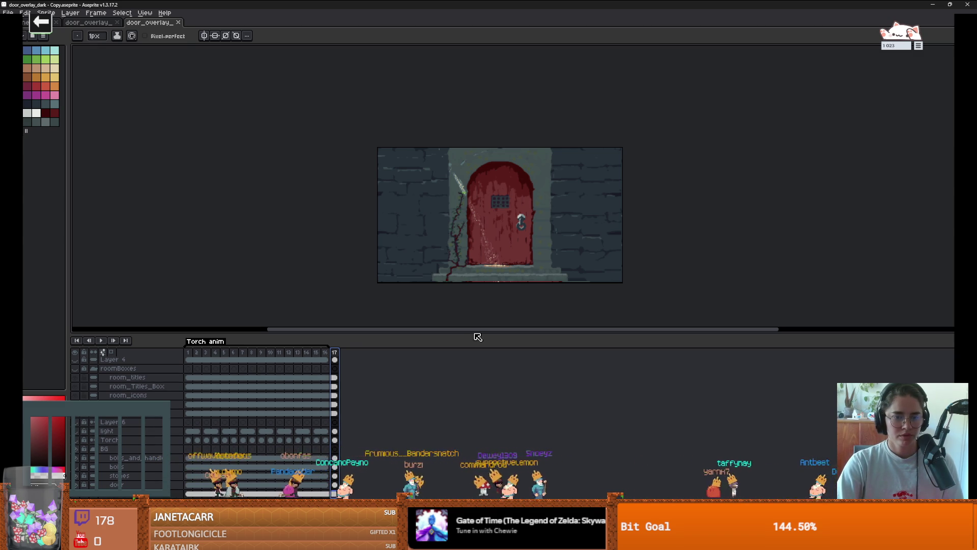
left_click_drag(475, 335, 476, 405)
scroll(516, 269, "up", 6)
Zoom out until the whole door fits, then open the File menu.
scroll(516, 269, "down", 4)
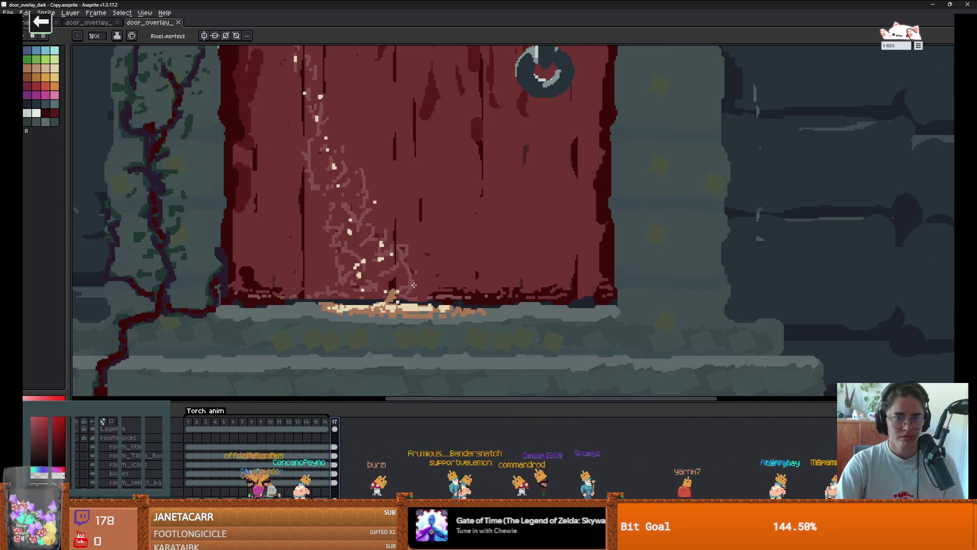
scroll(480, 340, "down", 1)
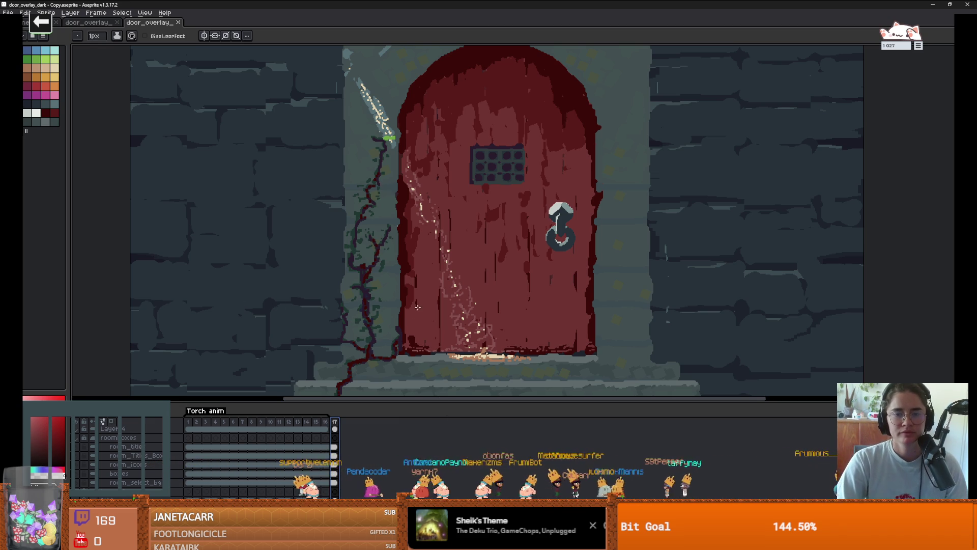
scroll(420, 316, "down", 2)
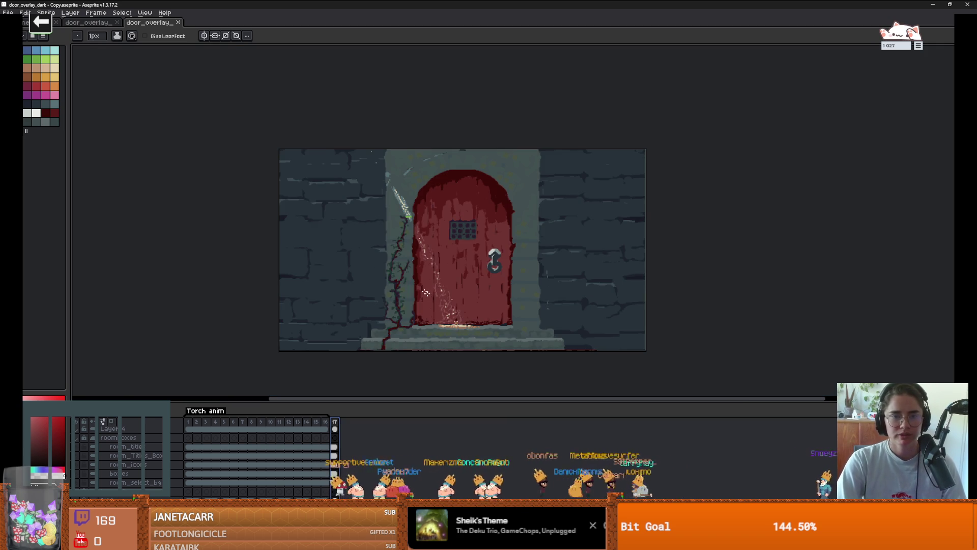
left_click(8, 12)
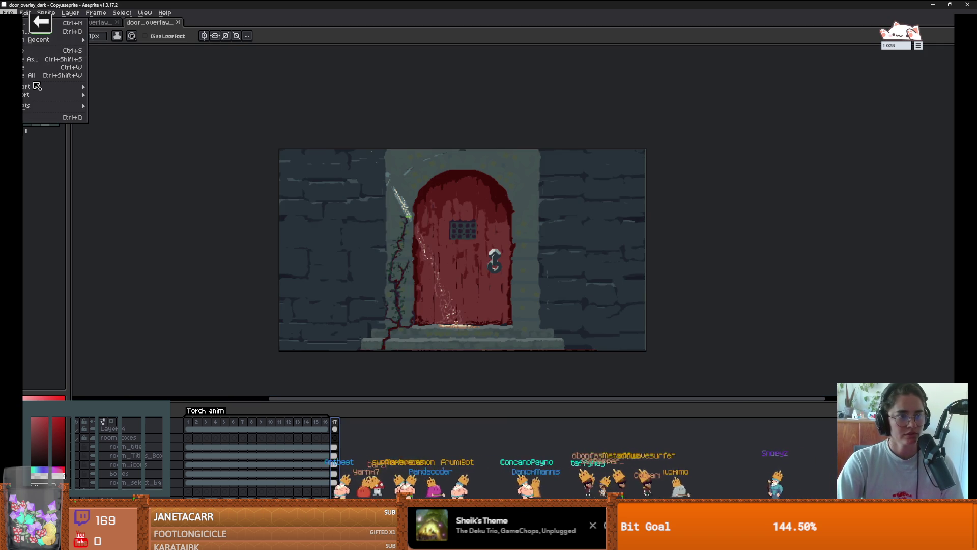
Save the door sprite as door_new in PNG format, bringing up the 17-frame export prompt.
mouse_move(41, 88)
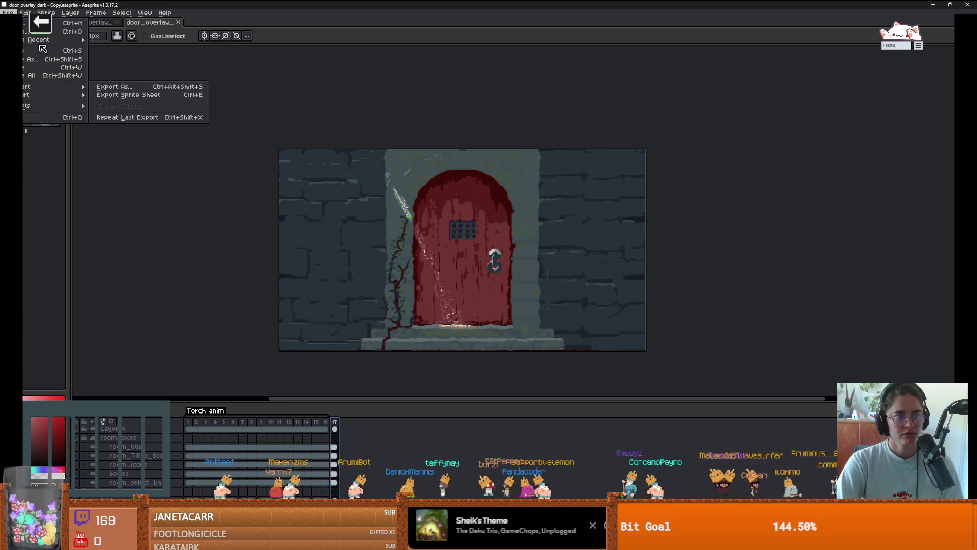
left_click(36, 62)
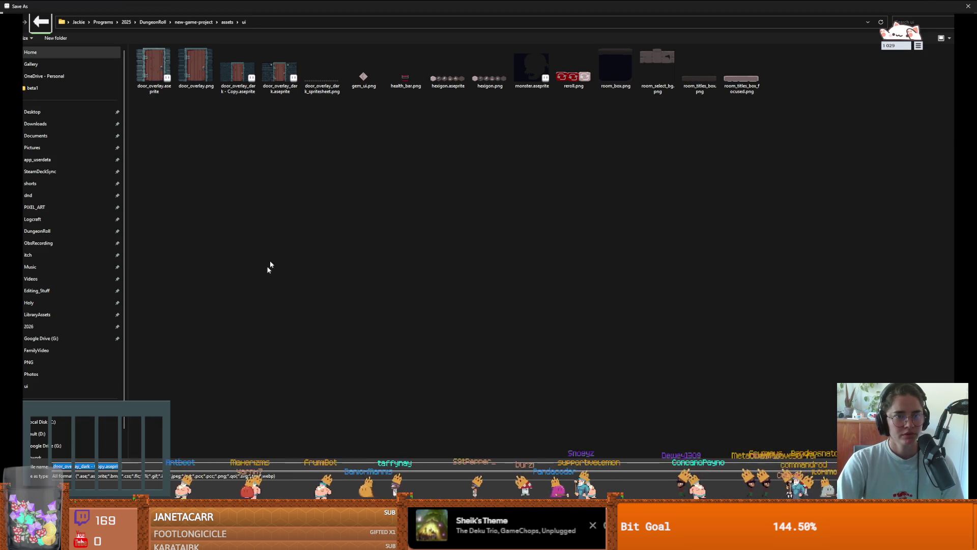
type("door_")
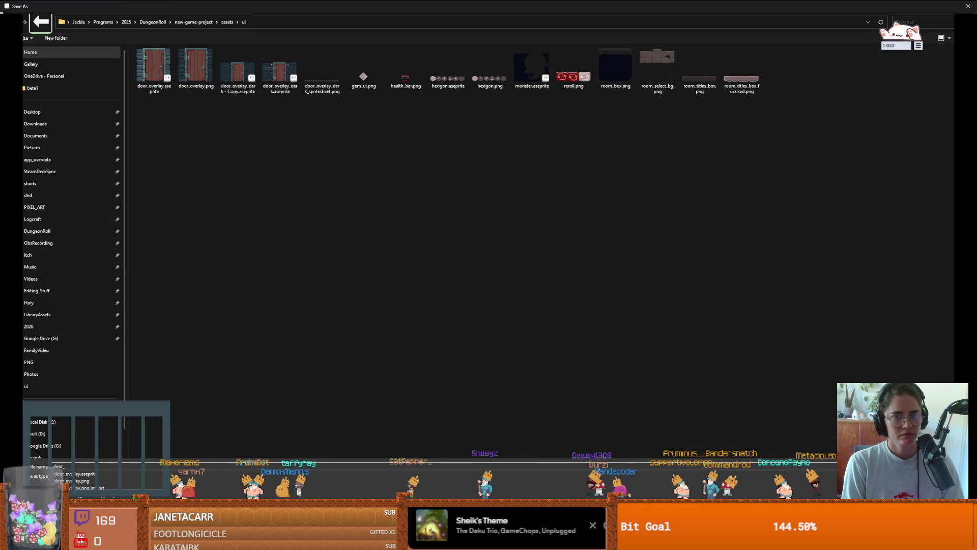
type("new")
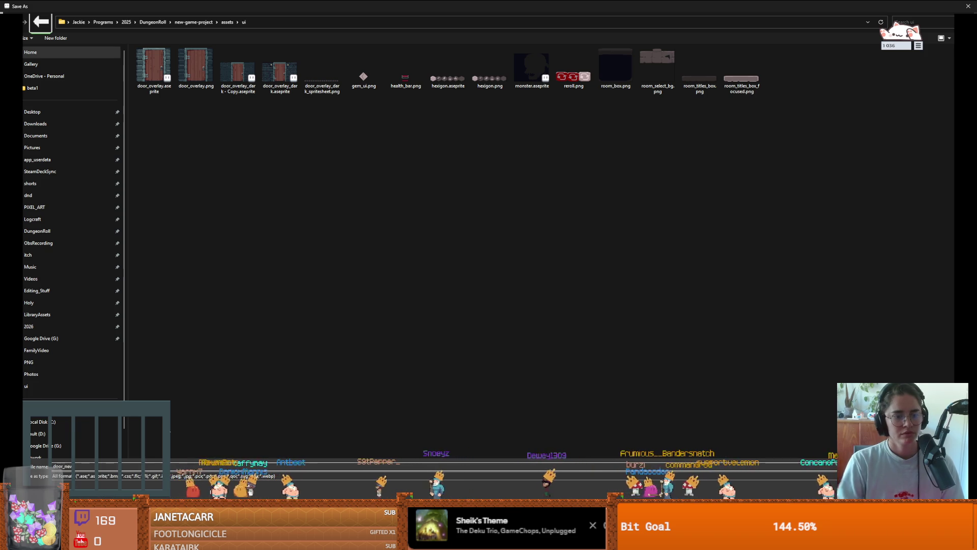
left_click(122, 476)
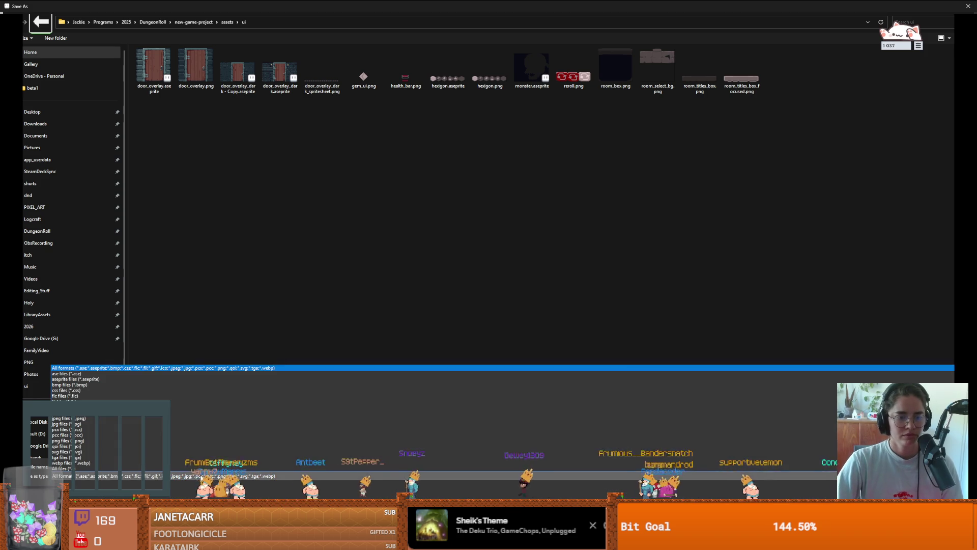
left_click(84, 442)
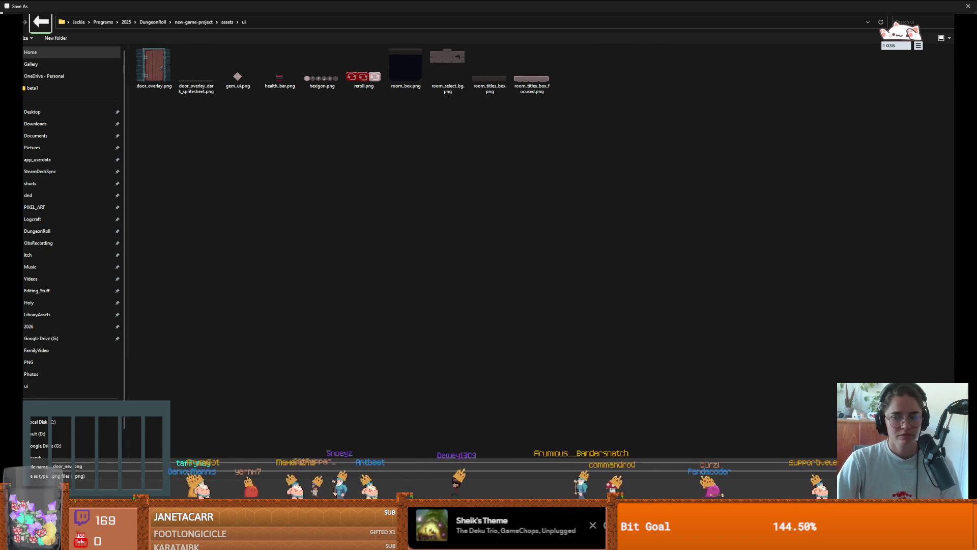
key("Return")
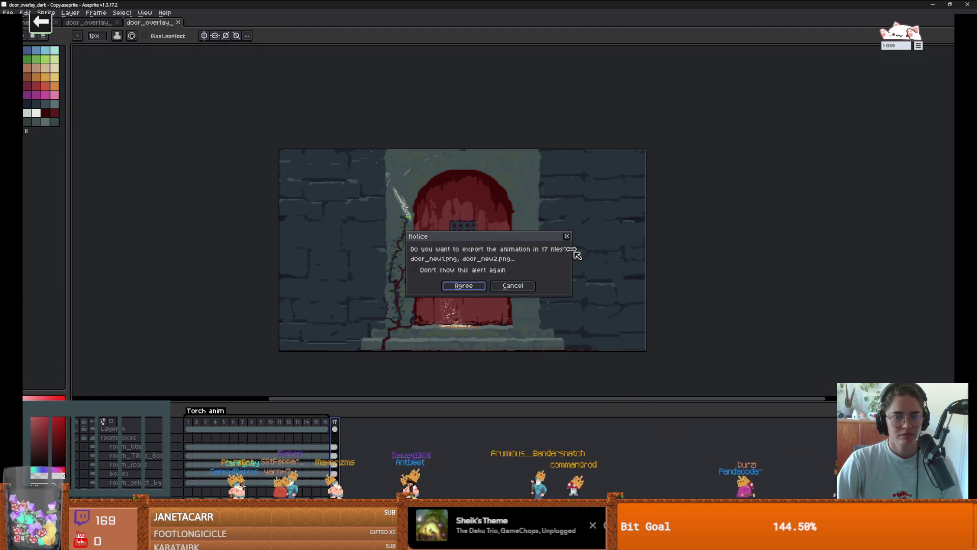
Dismiss the 17-file prompt and set up Export As with Visible layers and Selected frames.
left_click(569, 237)
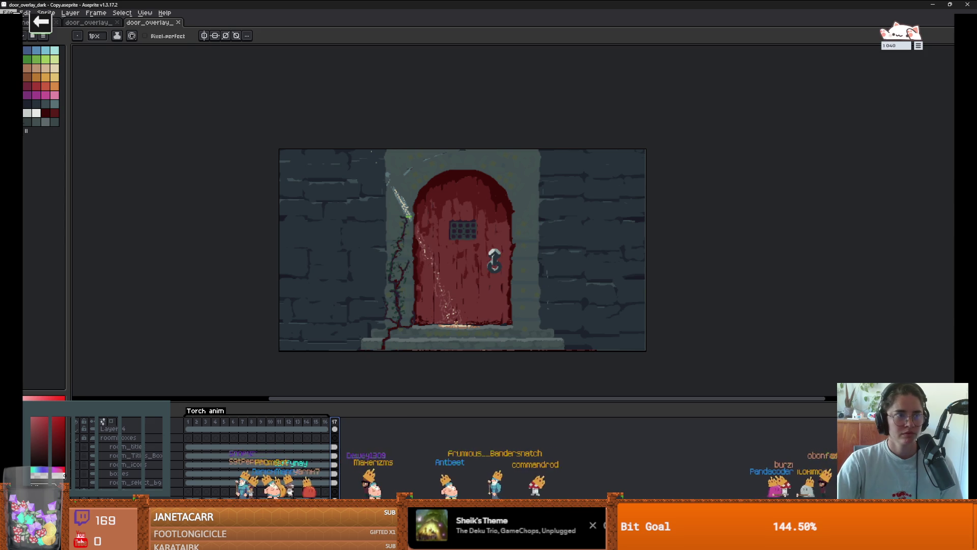
left_click(15, 12)
mouse_move(40, 95)
left_click(117, 87)
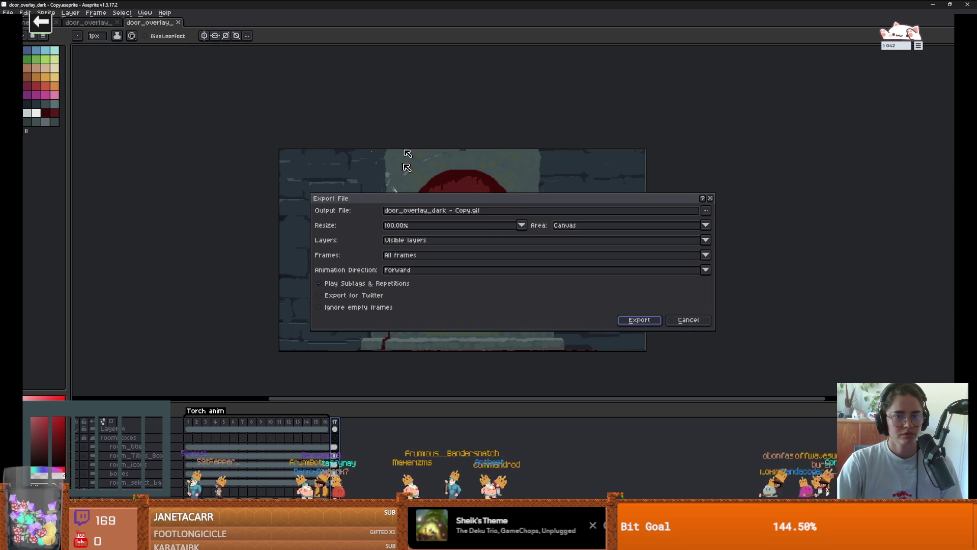
left_click(406, 240)
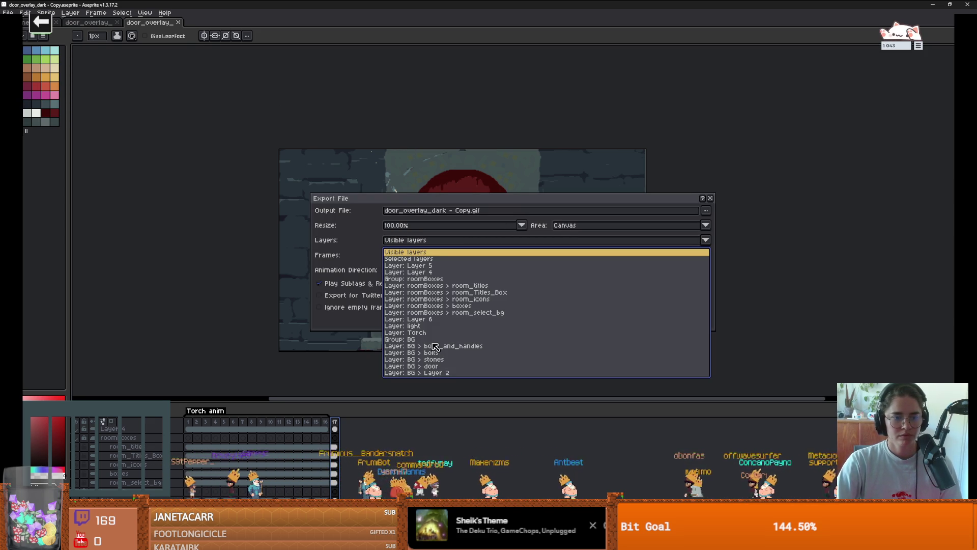
left_click(363, 243)
left_click(387, 255)
left_click(402, 260)
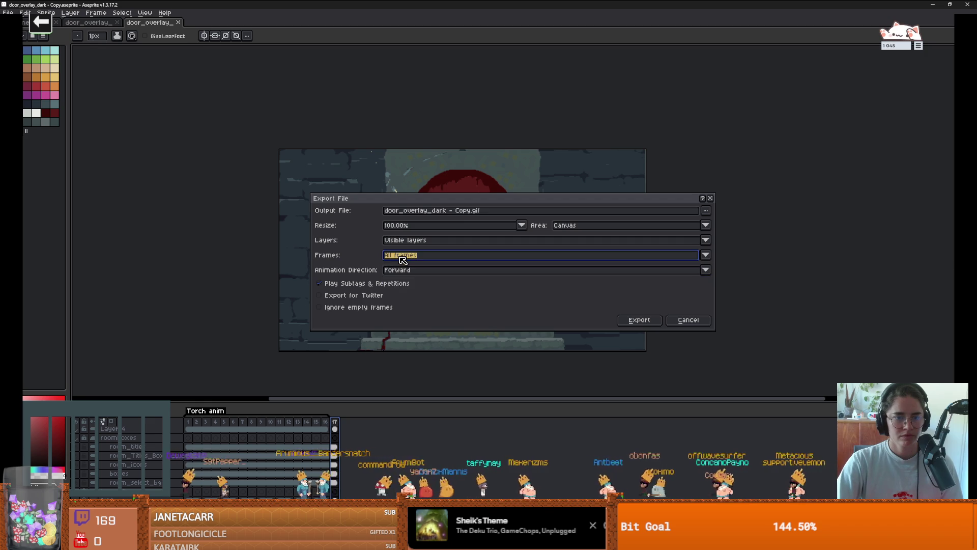
left_click(403, 260)
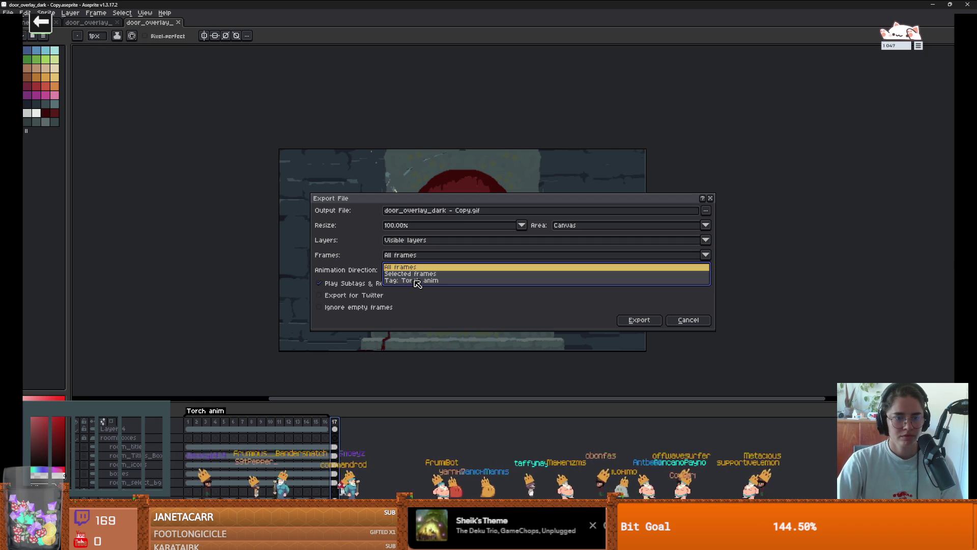
left_click(414, 274)
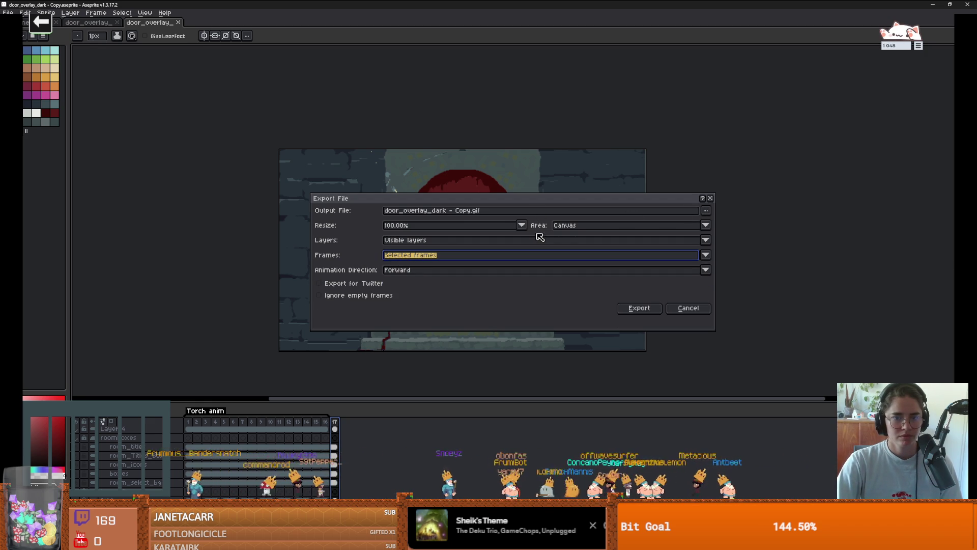
Export the frame as door_new.png into assets/ui, check the folder, then switch to Godot.
left_click(484, 211)
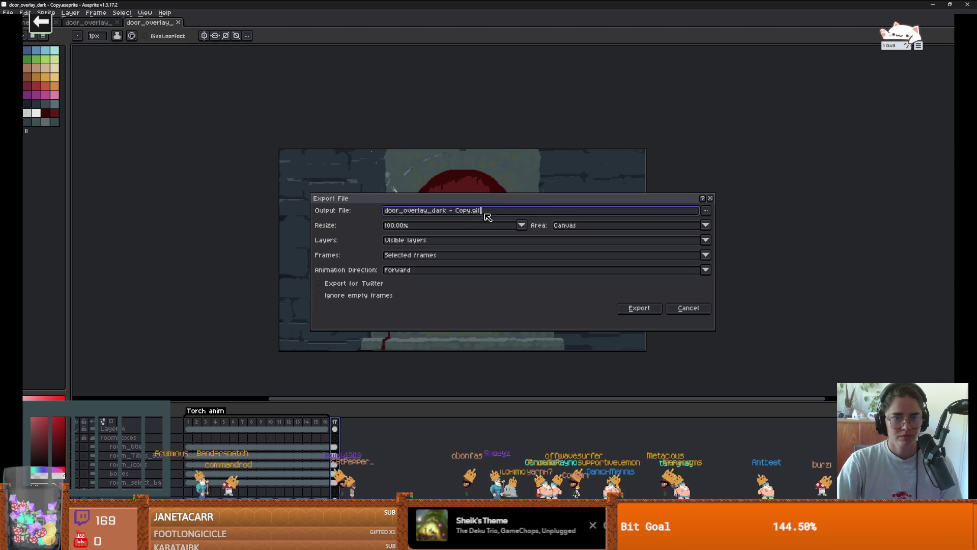
left_click(703, 211)
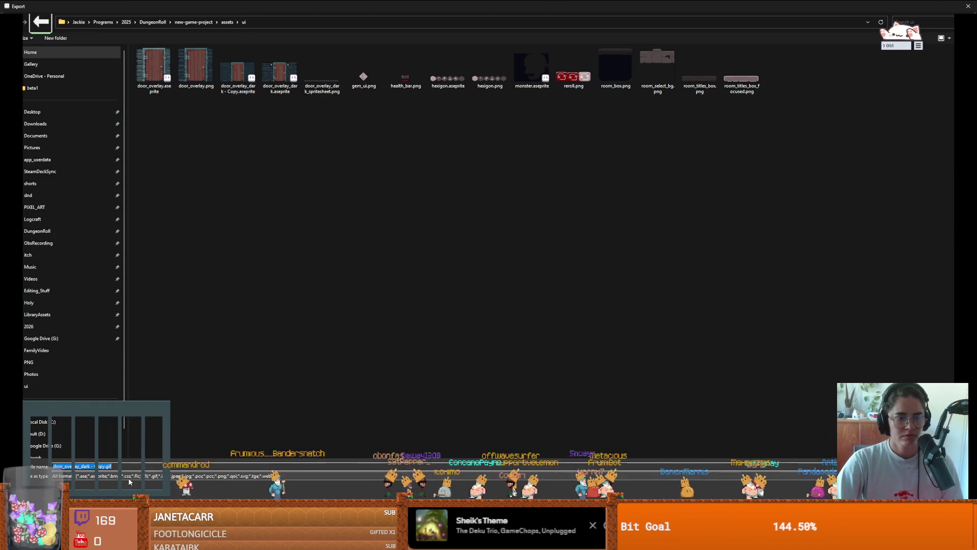
left_click(97, 476)
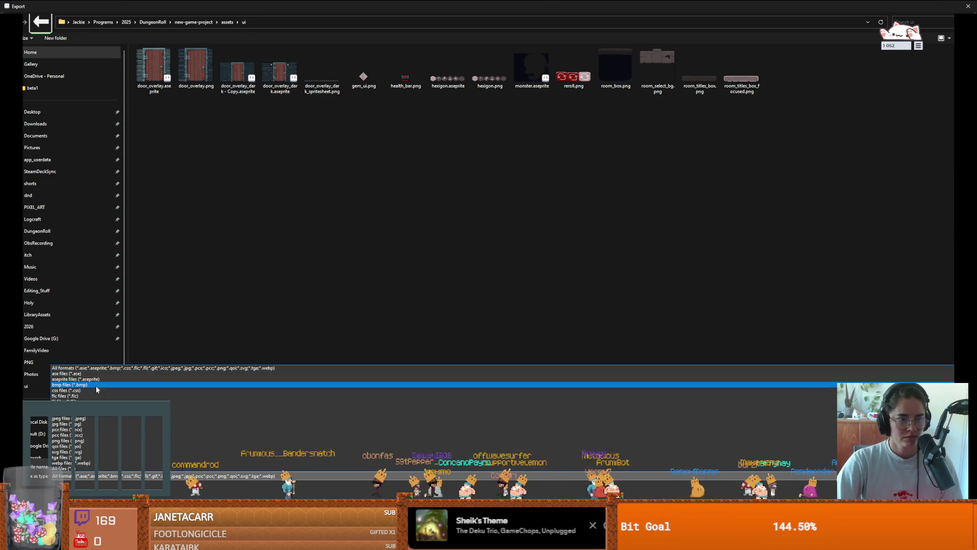
left_click(77, 440)
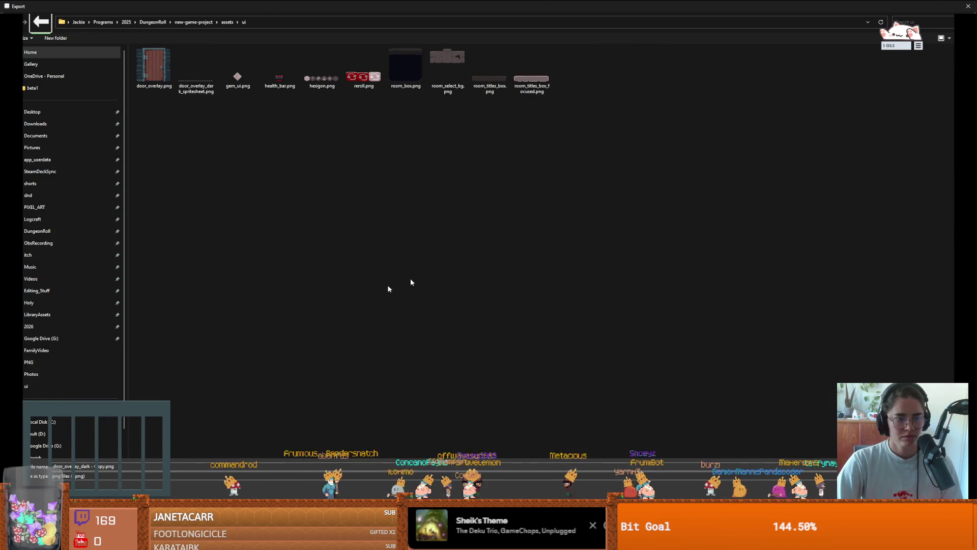
left_click(144, 467)
key("ctrl+a")
type("door_")
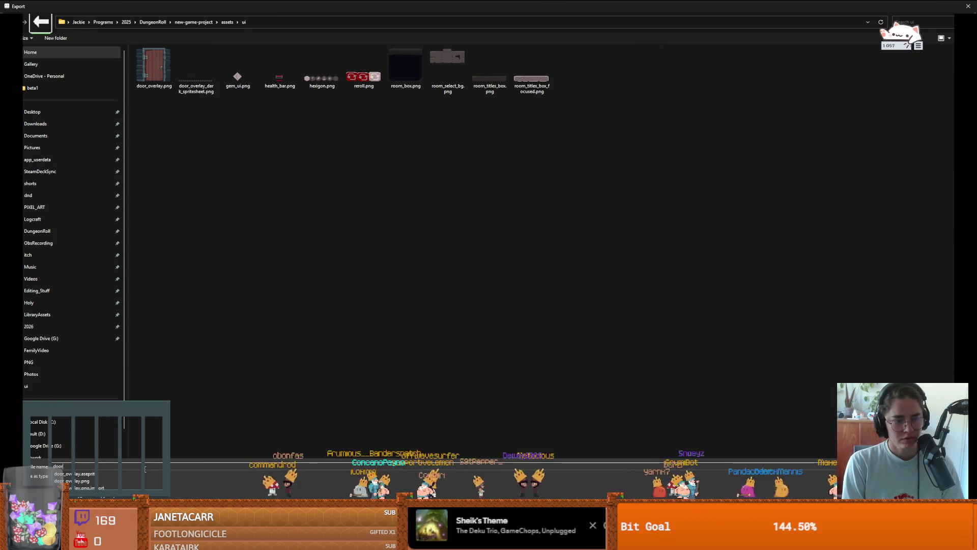
type("new")
key("Return")
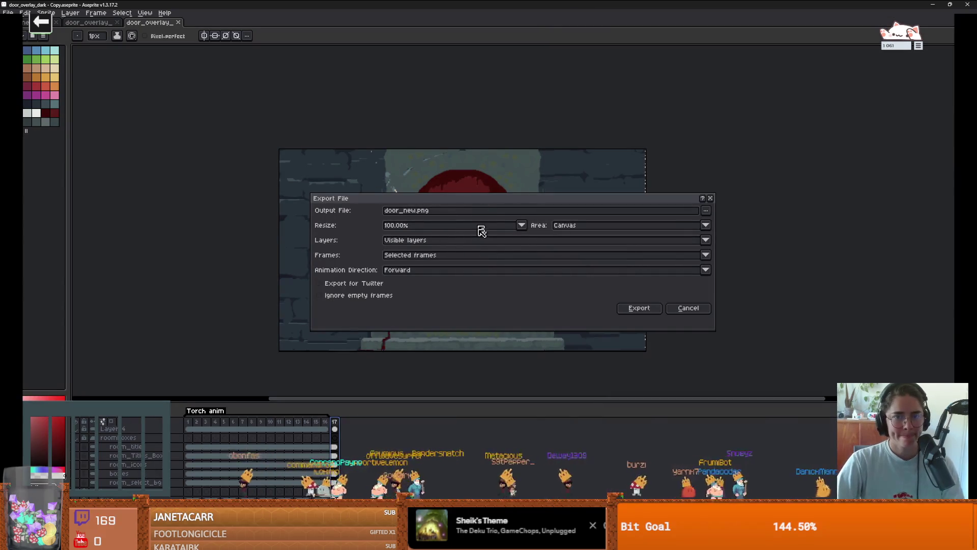
left_click(647, 308)
key("alt+Tab")
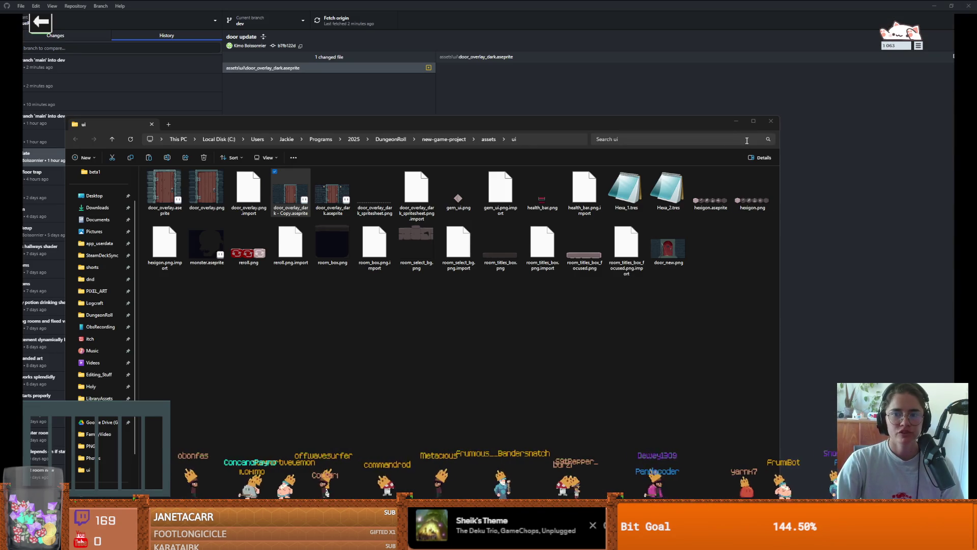
left_click(771, 140)
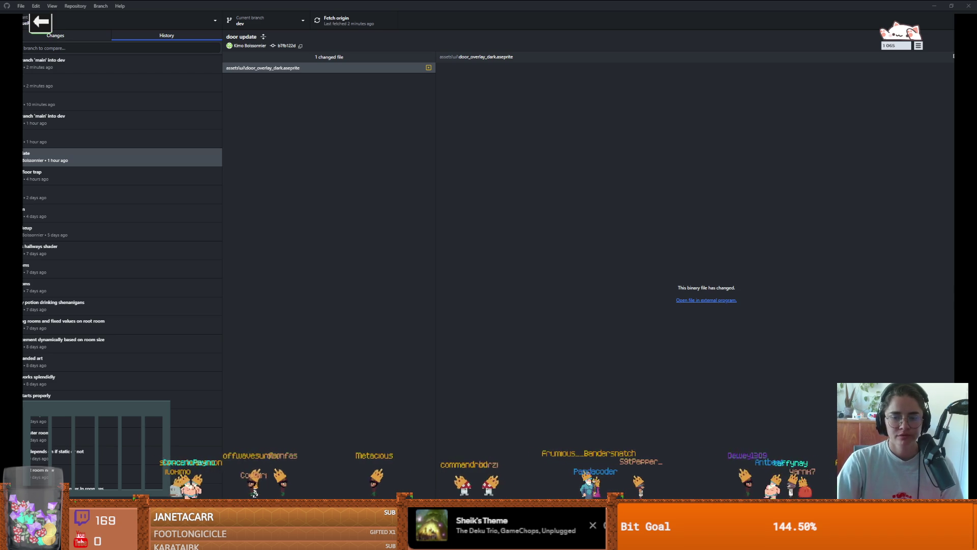
key("alt+Tab")
Open the Dungeon Roll project in the editor and zoom around the CharacterOverlay scene.
left_click(881, 136)
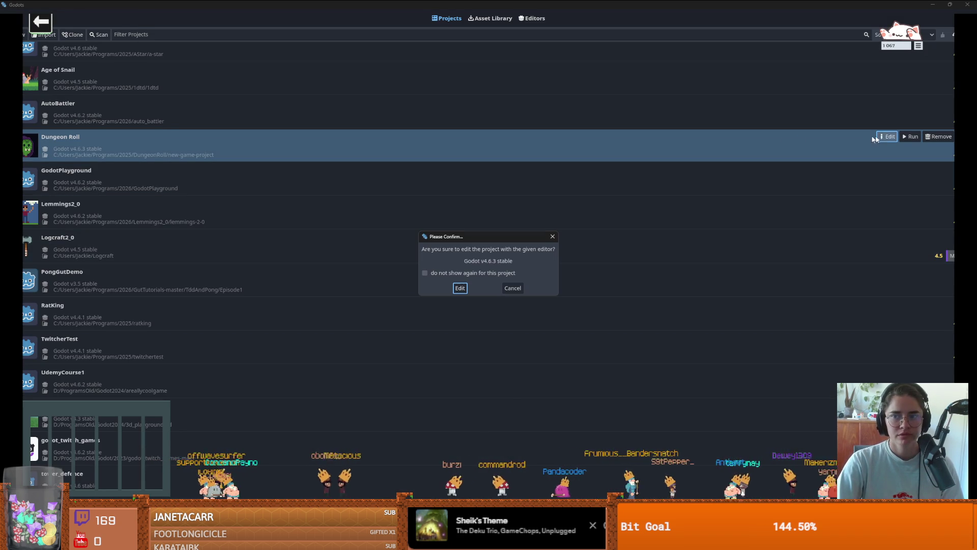
left_click(460, 288)
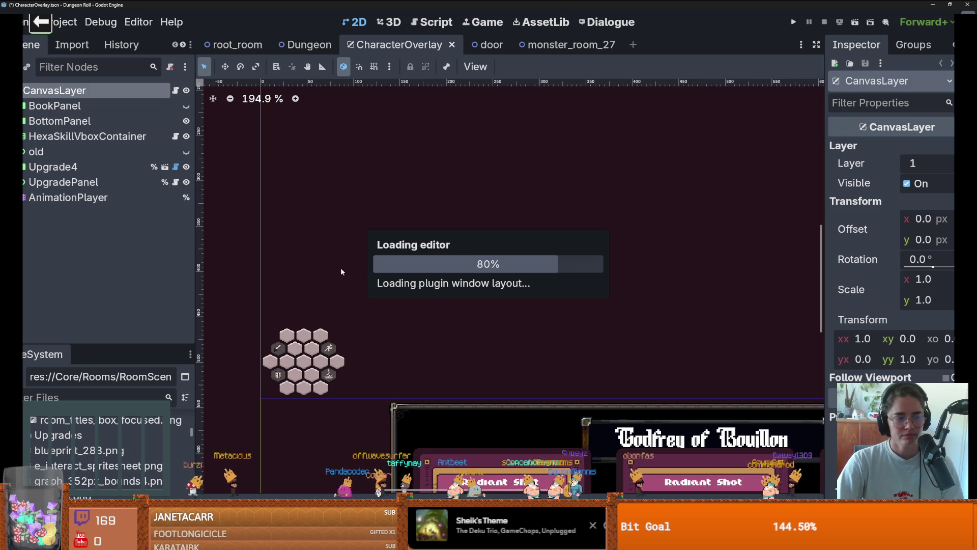
scroll(356, 285, "down", 8)
scroll(408, 290, "up", 3)
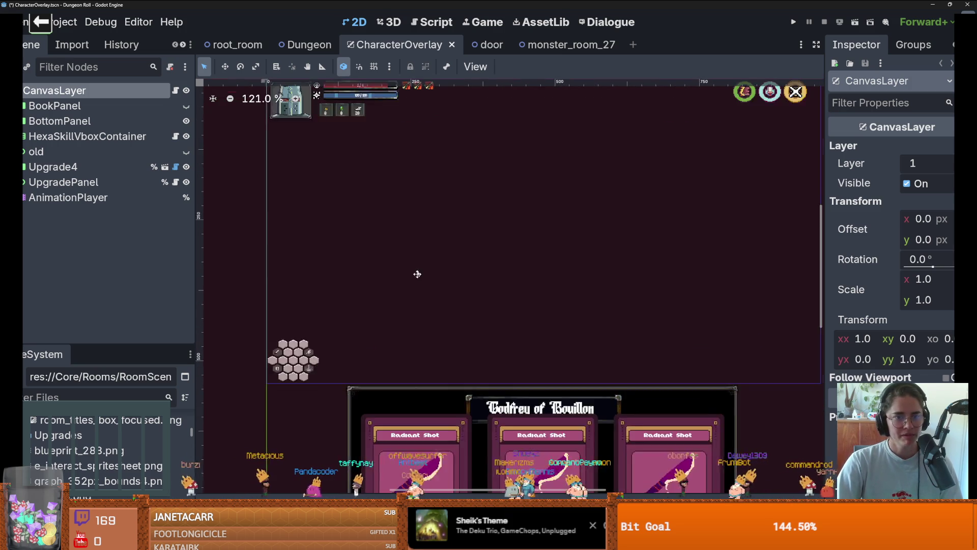
scroll(414, 273, "down", 1)
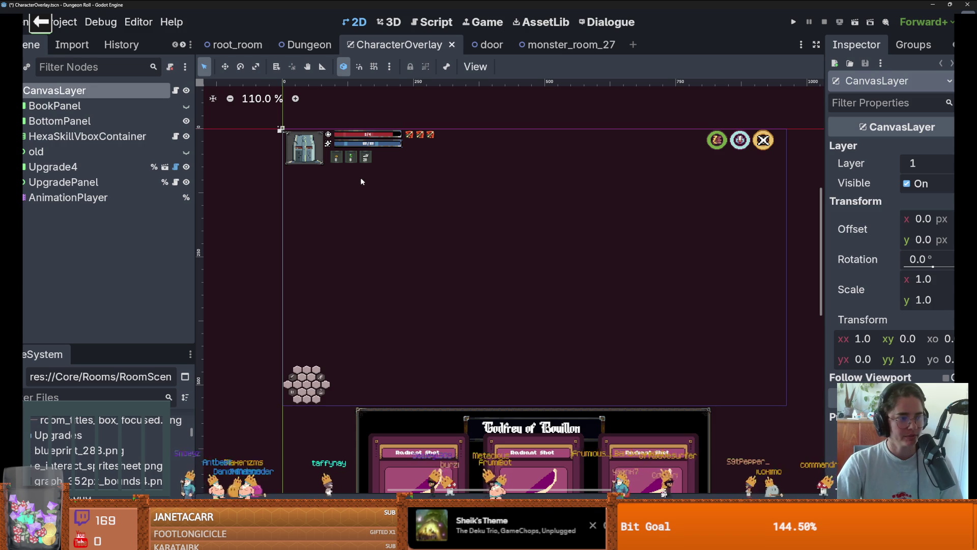
scroll(421, 230, "up", 1)
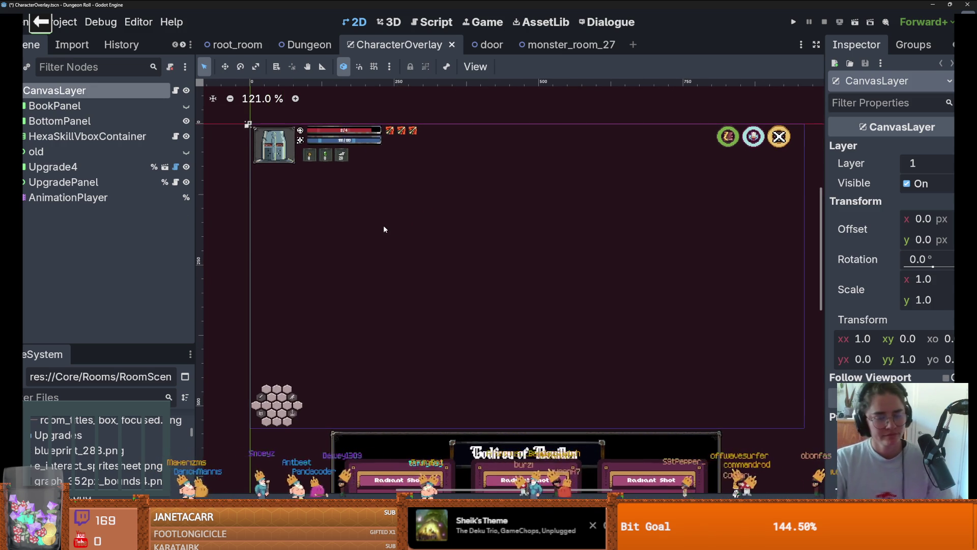
scroll(385, 229, "up", 1)
scroll(386, 229, "up", 1)
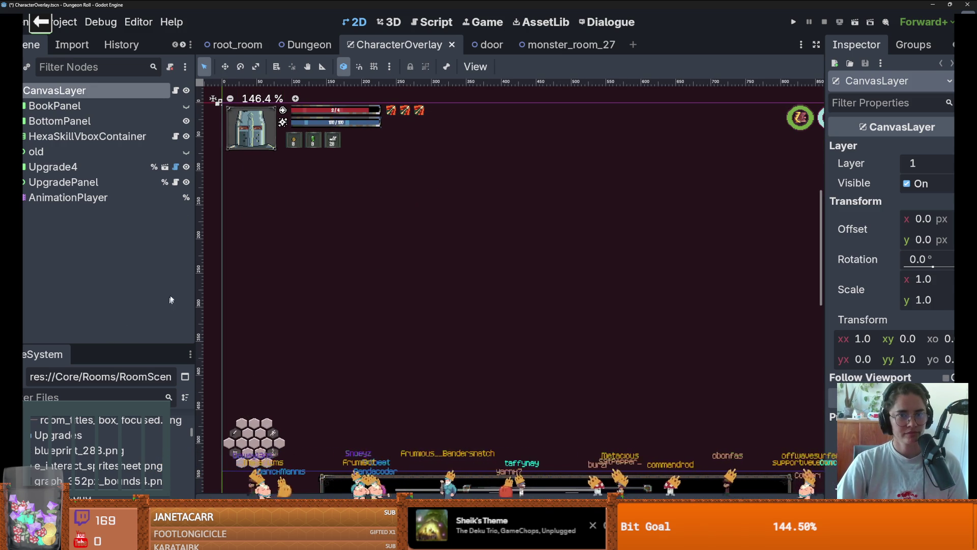
In the door scene, add new_animation to the AnimatedSprite2D and begin adding frames from a sprite sheet.
left_click(481, 44)
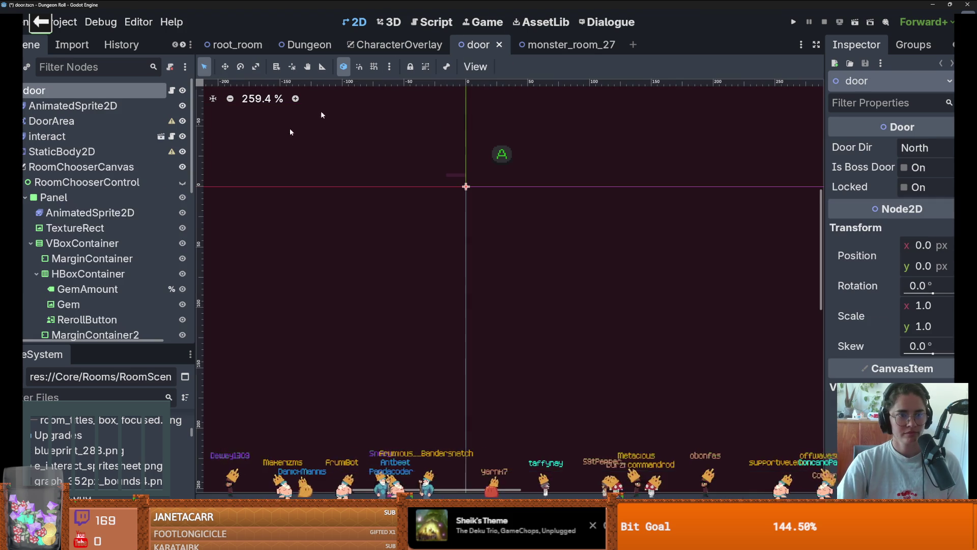
left_click(182, 182)
scroll(448, 356, "down", 12)
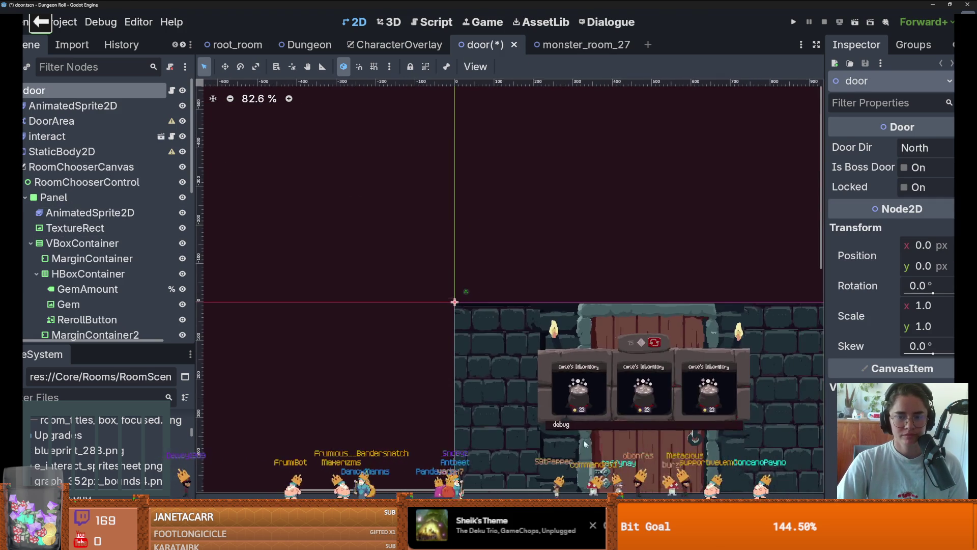
mouse_move(585, 444)
left_mouse_down()
mouse_move(489, 301)
mouse_move(487, 313)
left_mouse_up()
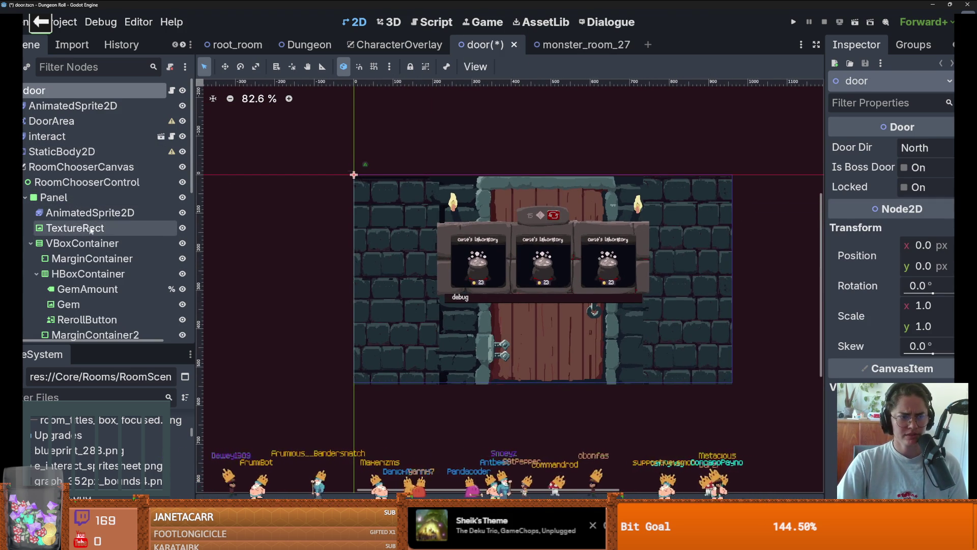
left_click(91, 213)
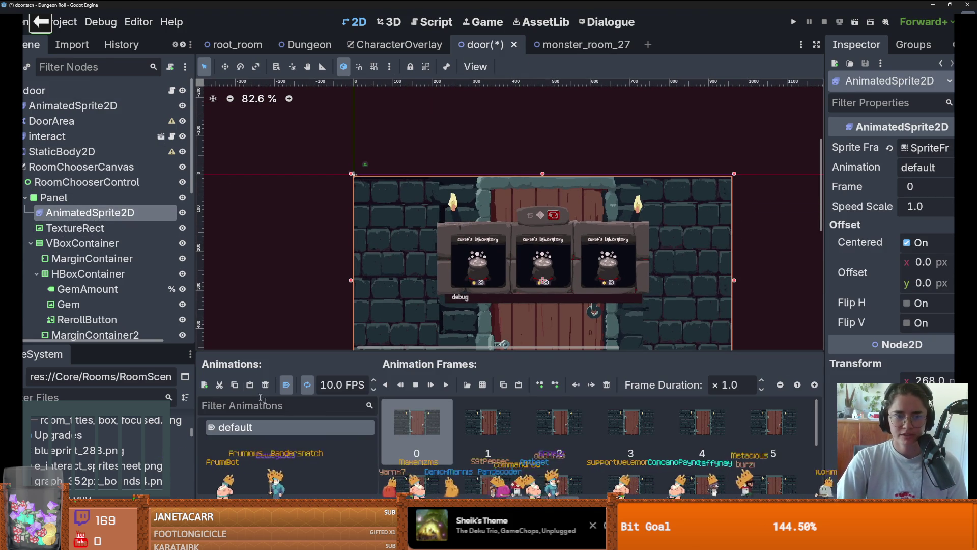
left_click(204, 385)
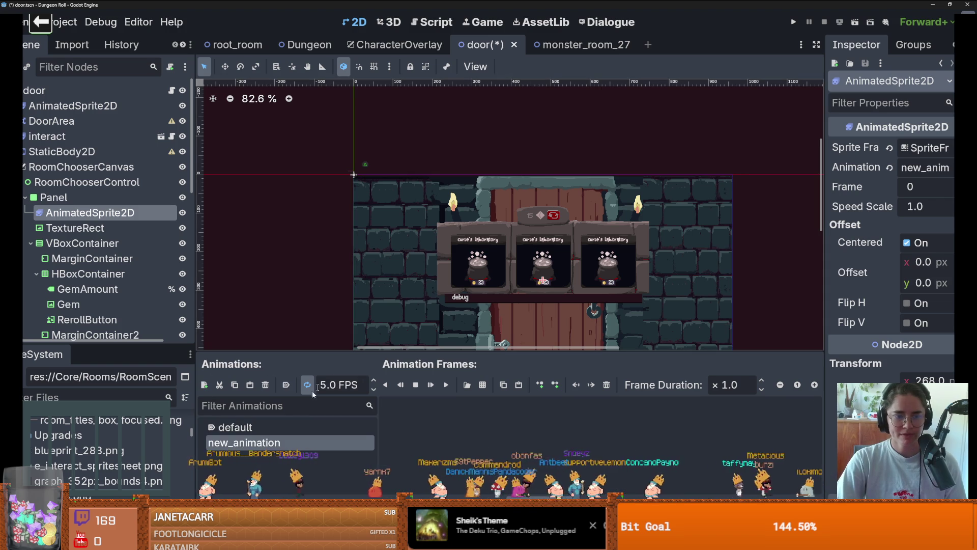
left_click(482, 385)
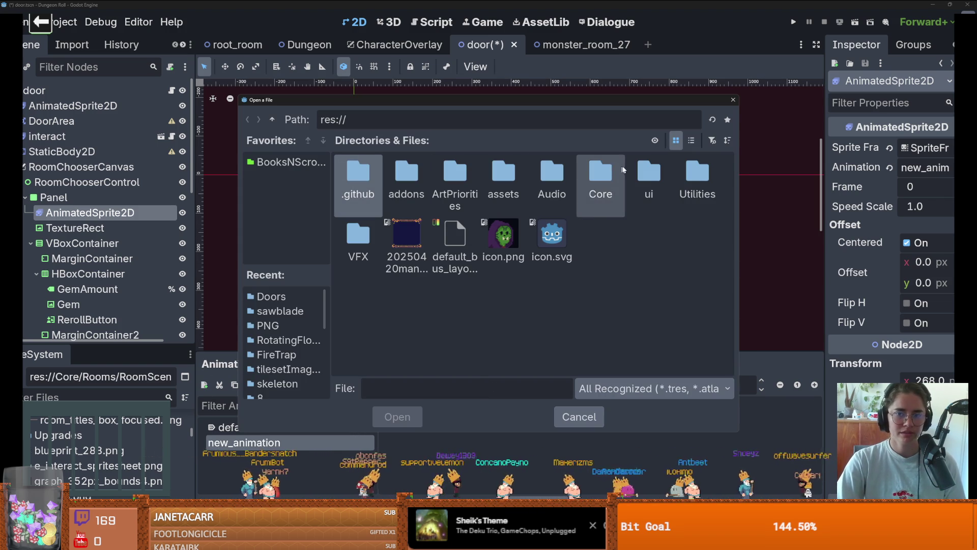
Browse the Core/Doors folders, then filter project files by 'dark' to locate the door overlay sprite.
double_click(601, 173)
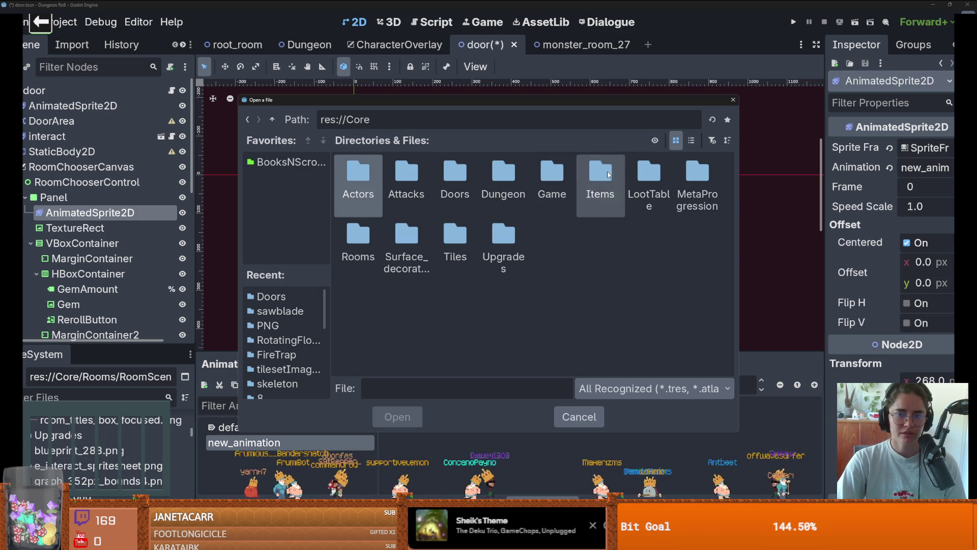
double_click(455, 176)
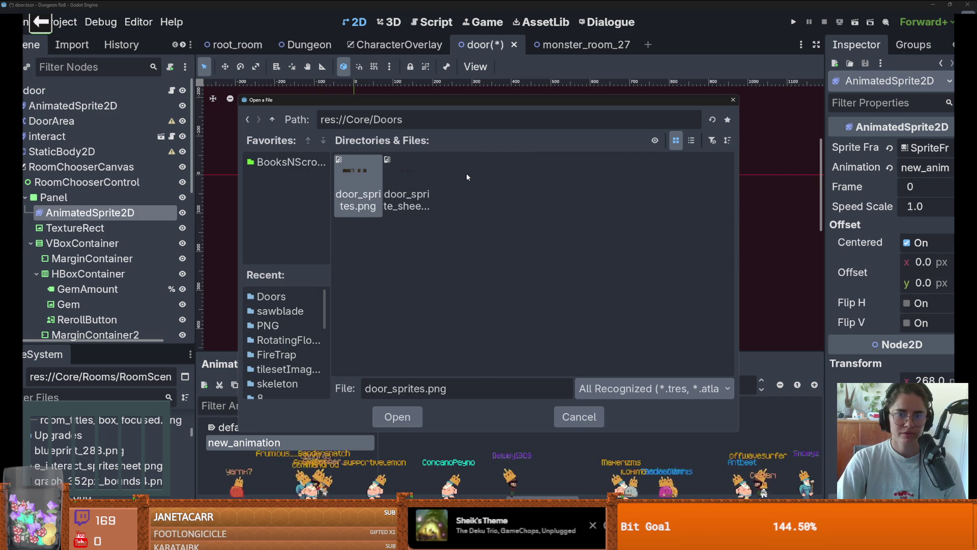
left_click(733, 100)
left_click(92, 389)
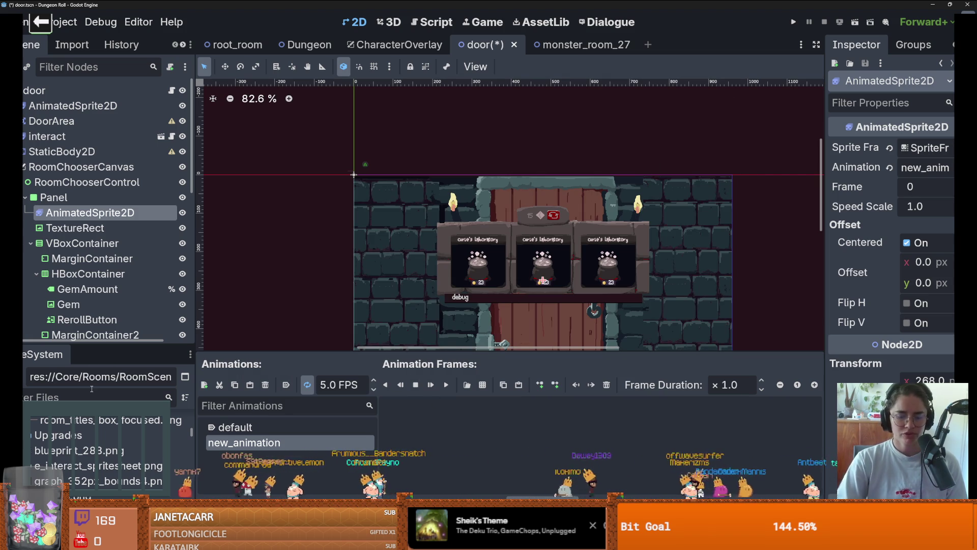
type("dark")
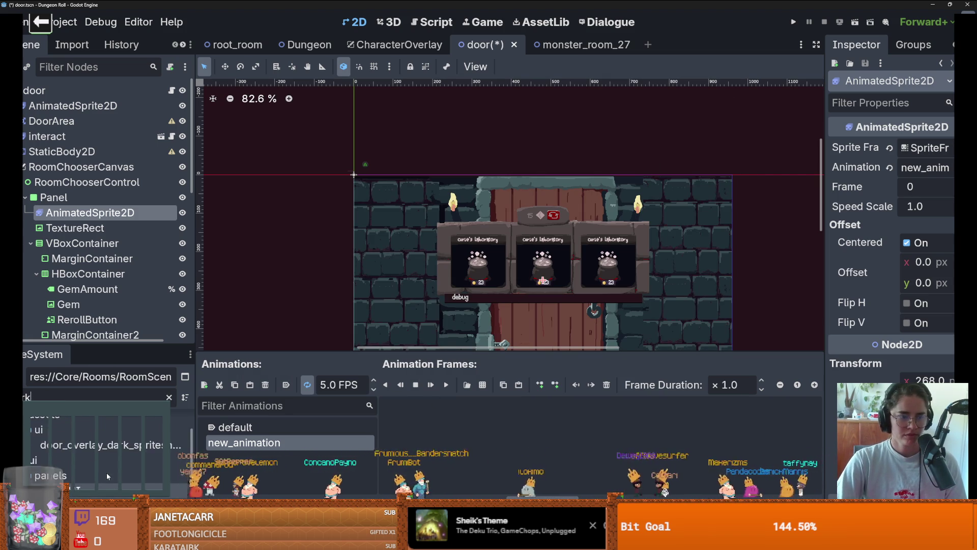
scroll(94, 464, "up", 2)
left_click(94, 482)
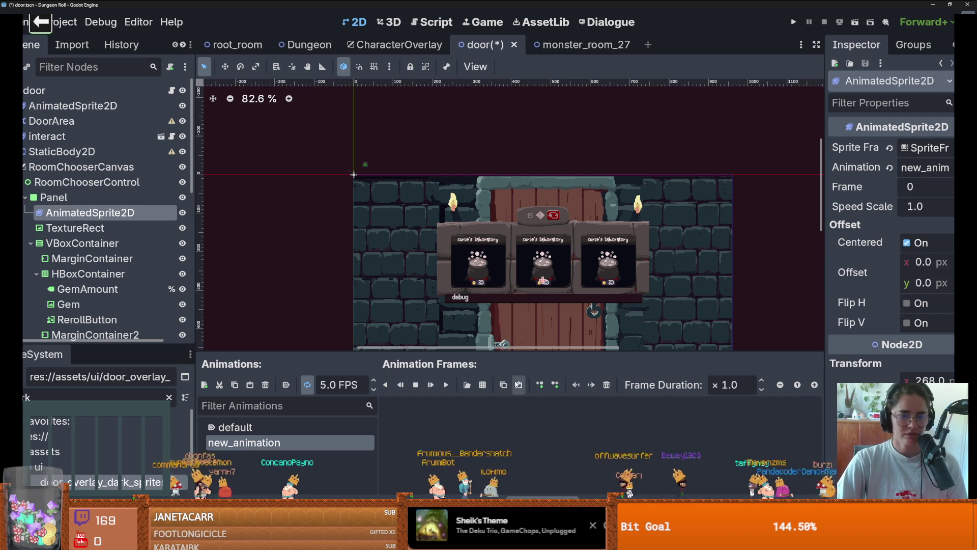
Load res://assets/ui/door_new.png as a single 960×540 frame and add it to new_animation.
left_click(482, 385)
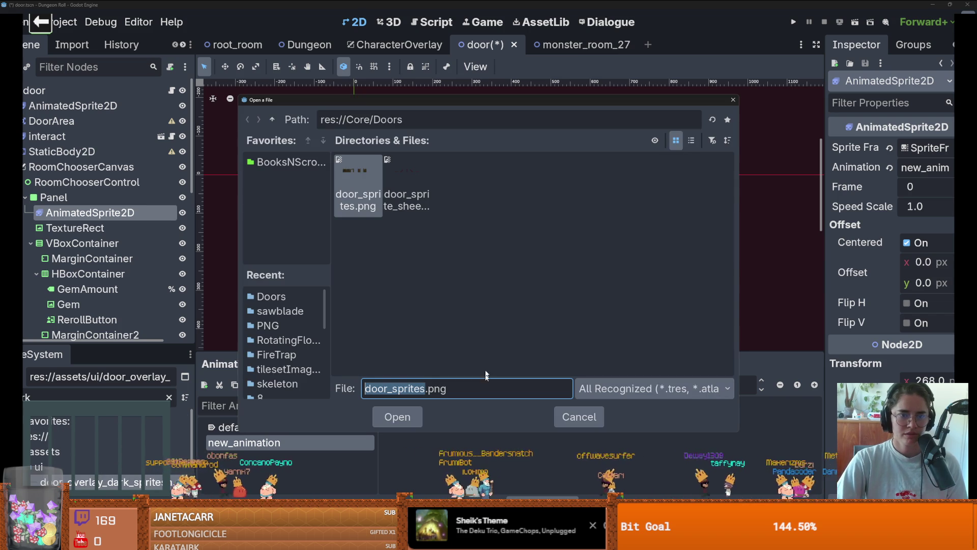
double_click(272, 120)
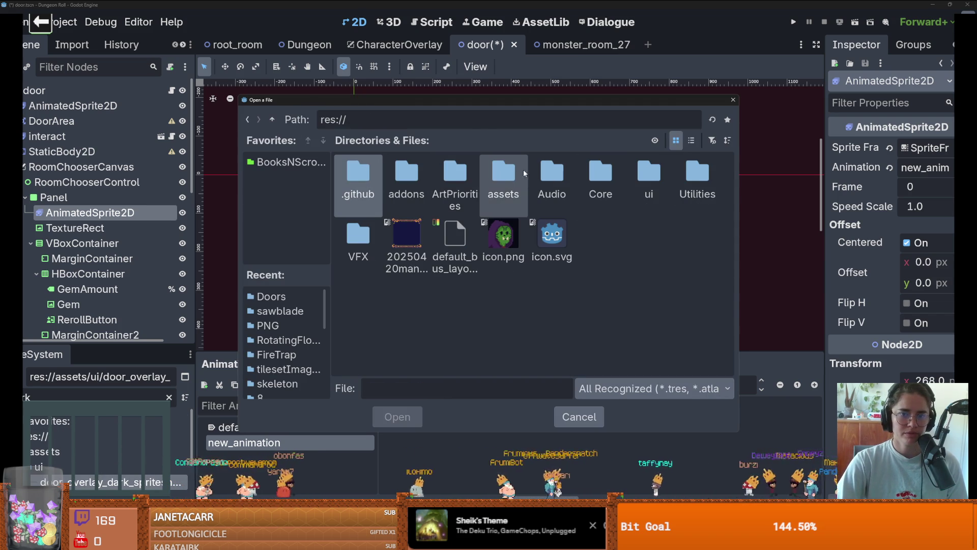
double_click(503, 174)
double_click(698, 173)
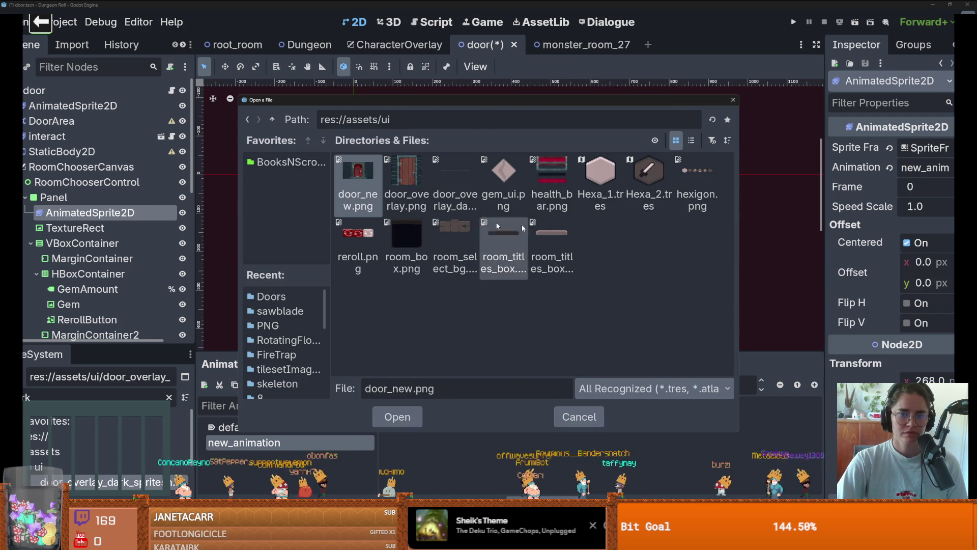
double_click(386, 199)
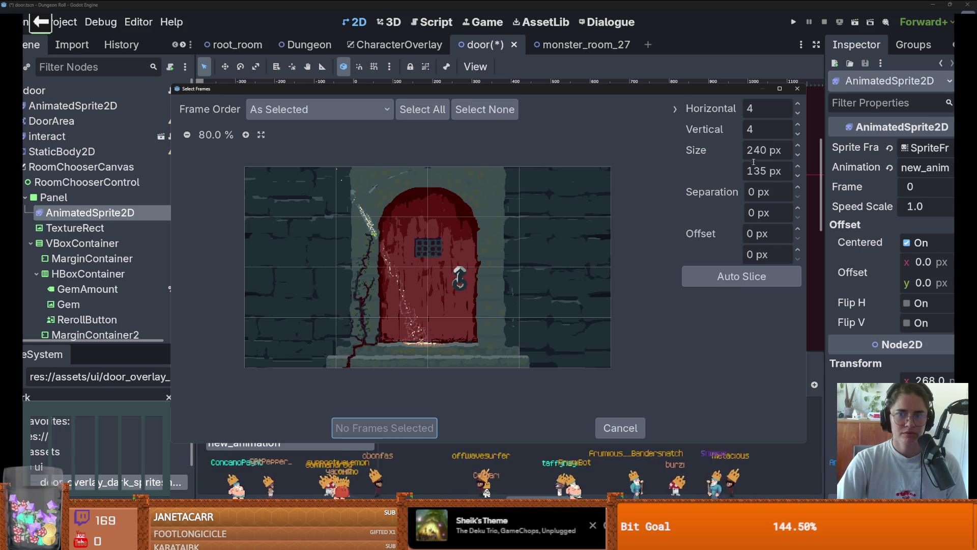
mouse_move(754, 129)
left_mouse_down()
mouse_move(733, 130)
mouse_move(728, 108)
left_mouse_up()
left_click(404, 277)
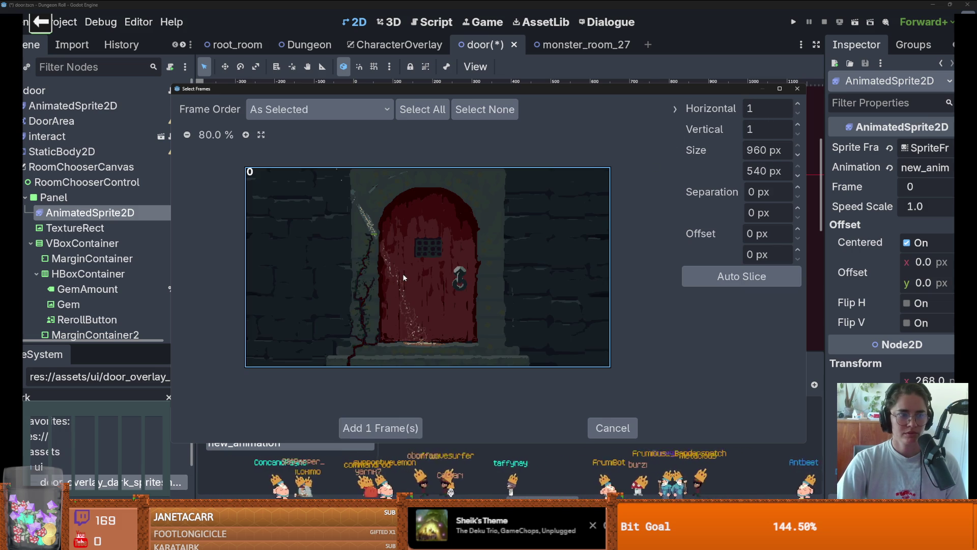
left_click(406, 429)
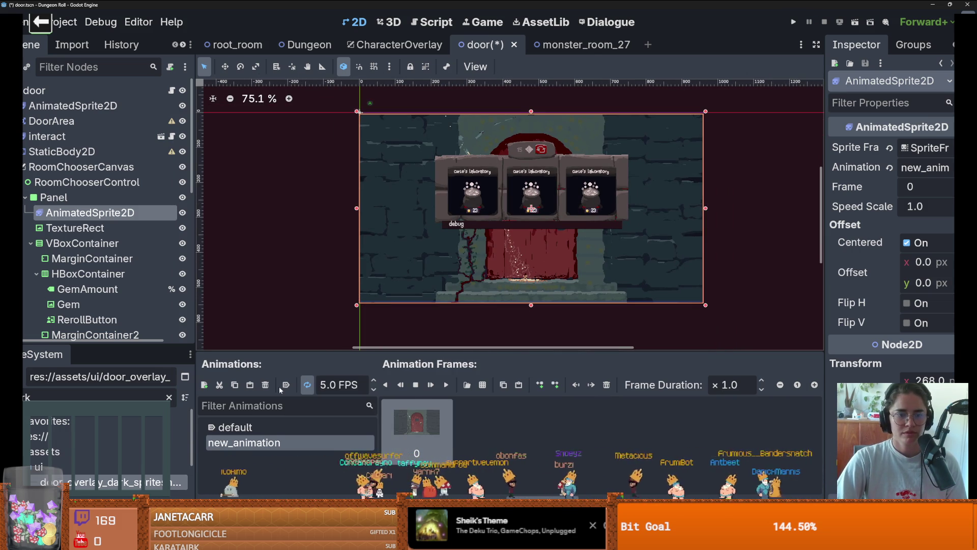
Make new_animation autoplay on load without looping, then save the door scene and run the game.
left_click(264, 428)
left_click(287, 385)
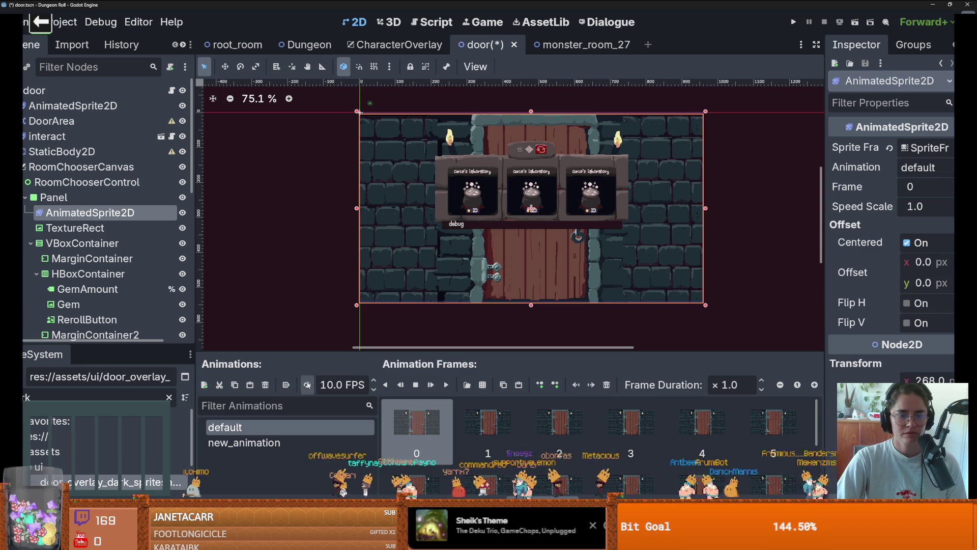
left_click(301, 443)
left_click(286, 385)
left_click(307, 385)
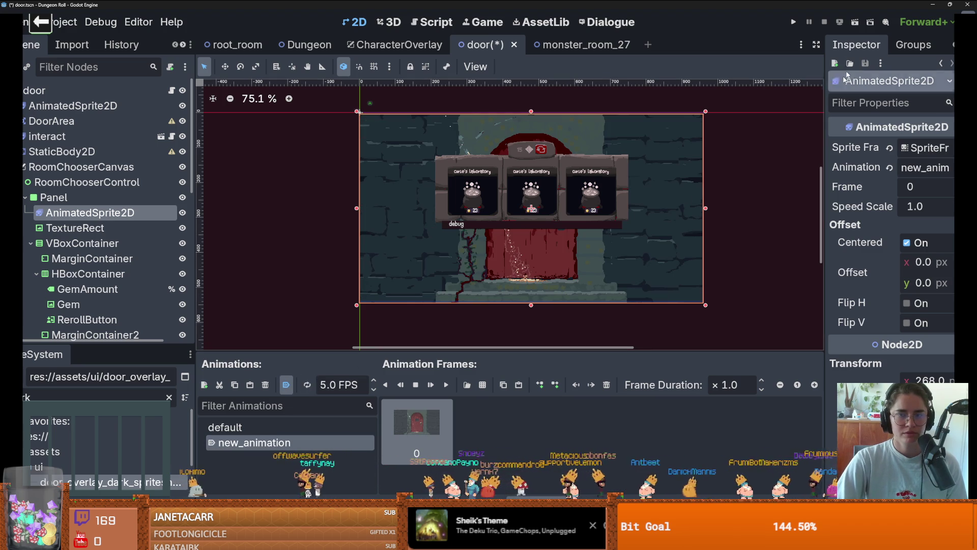
left_click(795, 24)
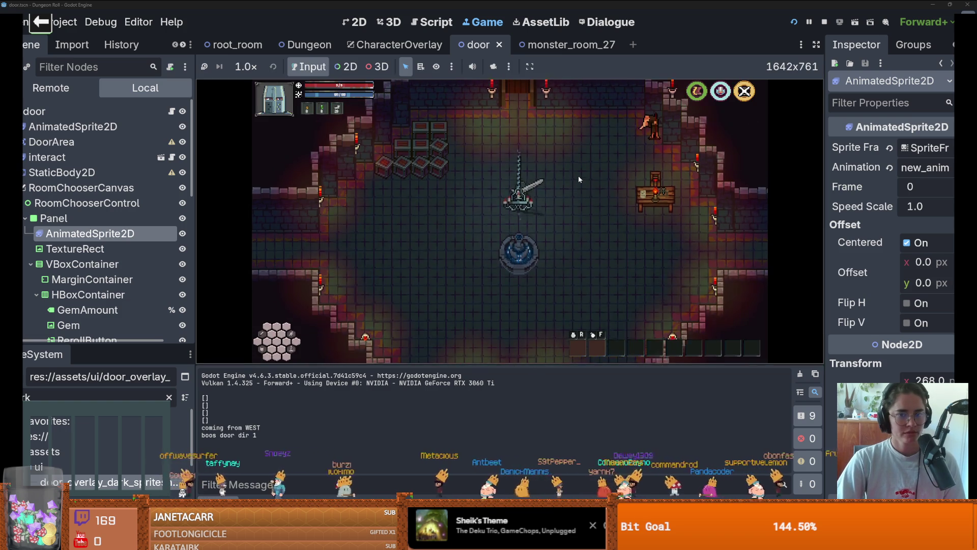
Open the door's room-choice overlay in game to see the red door behind the room cards.
key("w")
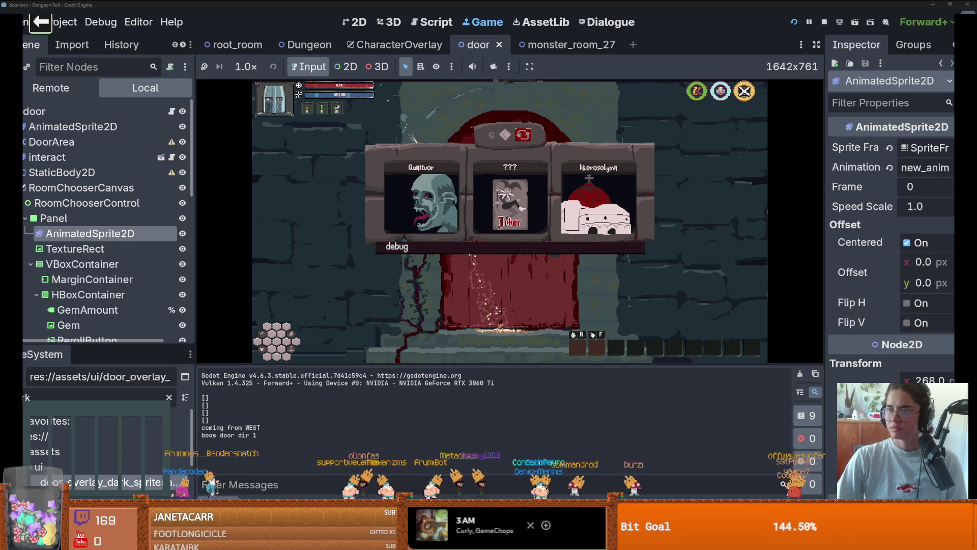
key("alt+Tab")
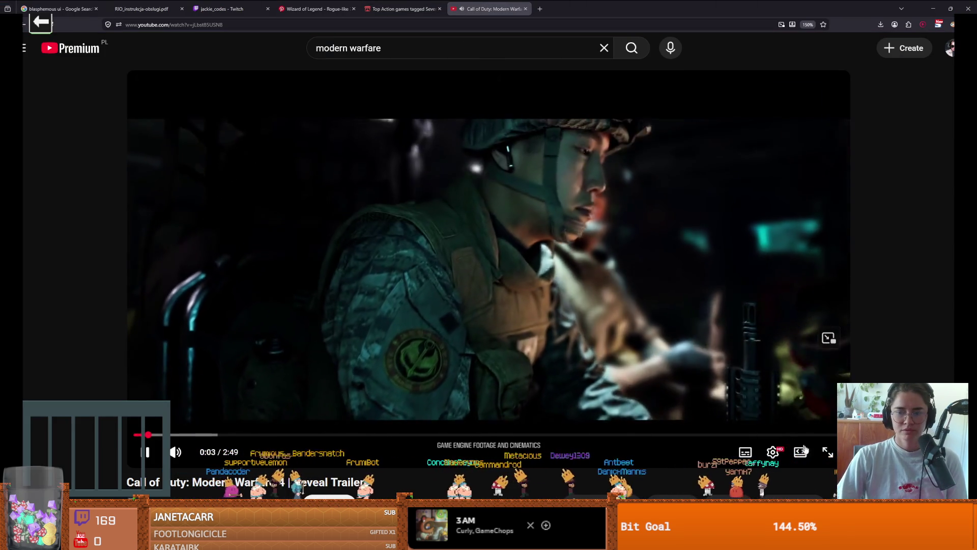
Watch the Modern Warfare 4 trailer fullscreen, then pause it and exit fullscreen to the results.
key("f")
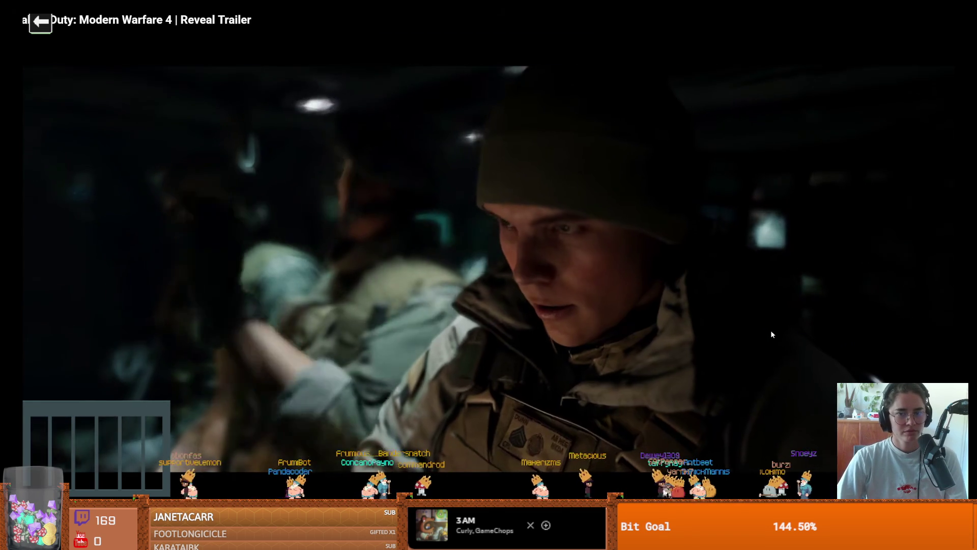
key("k")
key("k")
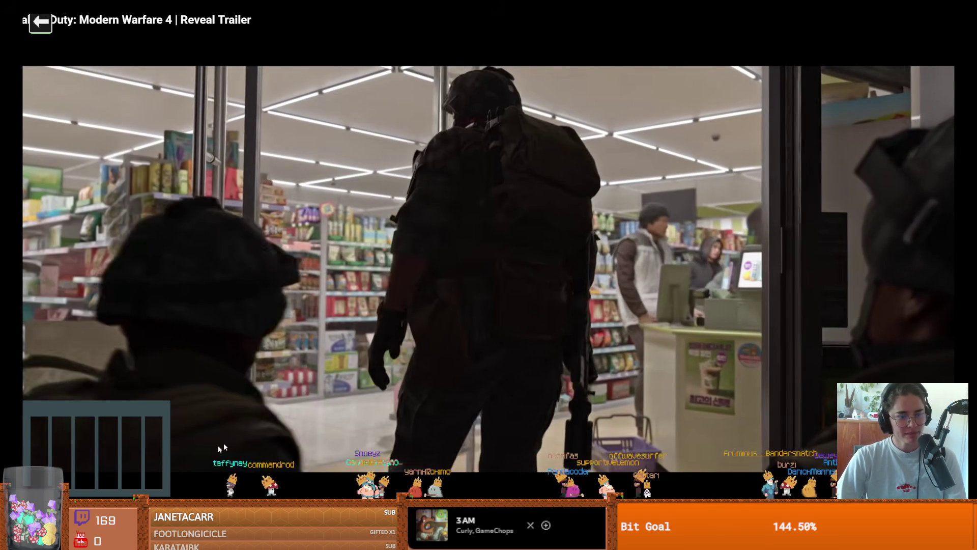
left_click_drag(137, 512, 137, 512)
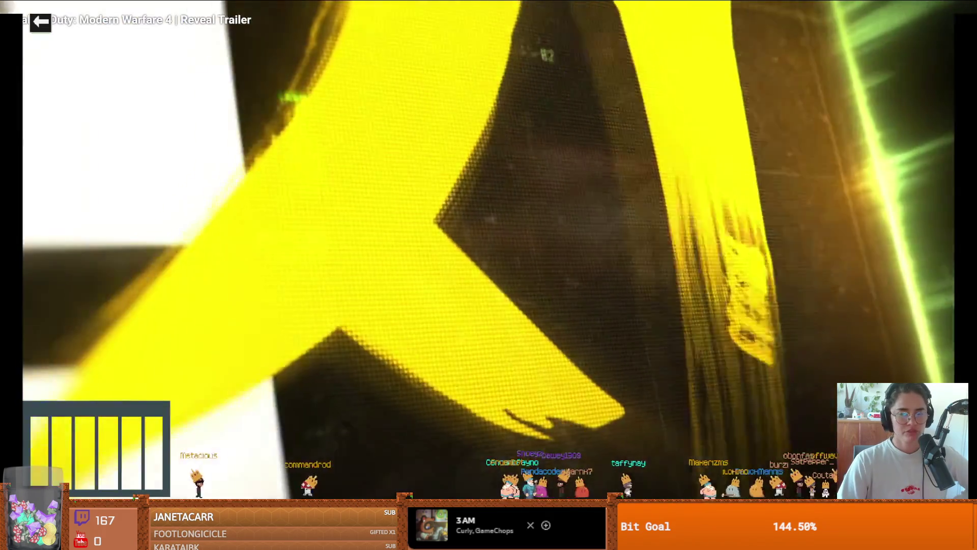
key("space")
key("Escape")
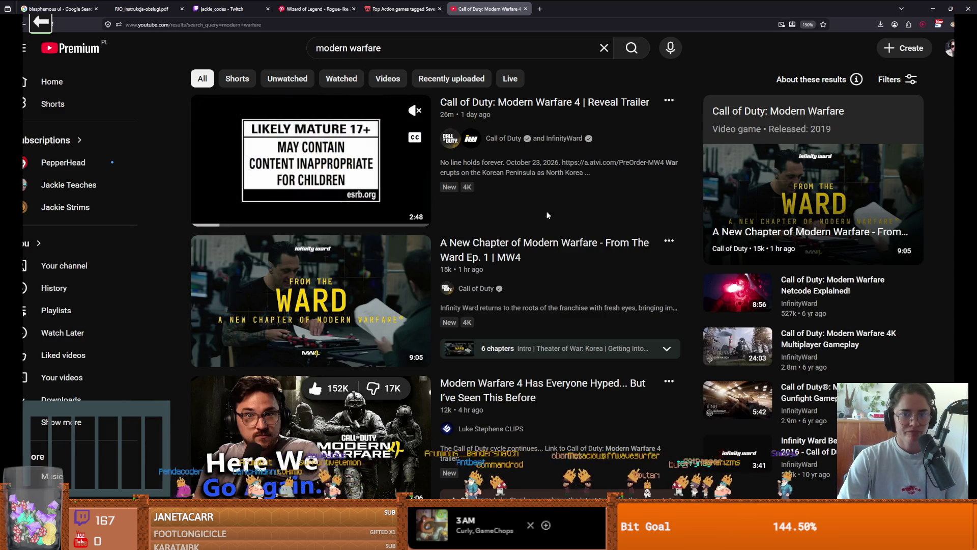
Scroll the modern warfare results, stop the Godot game test with F8, and go to GitHub Desktop.
scroll(534, 245, "down", 1)
scroll(534, 245, "down", 8)
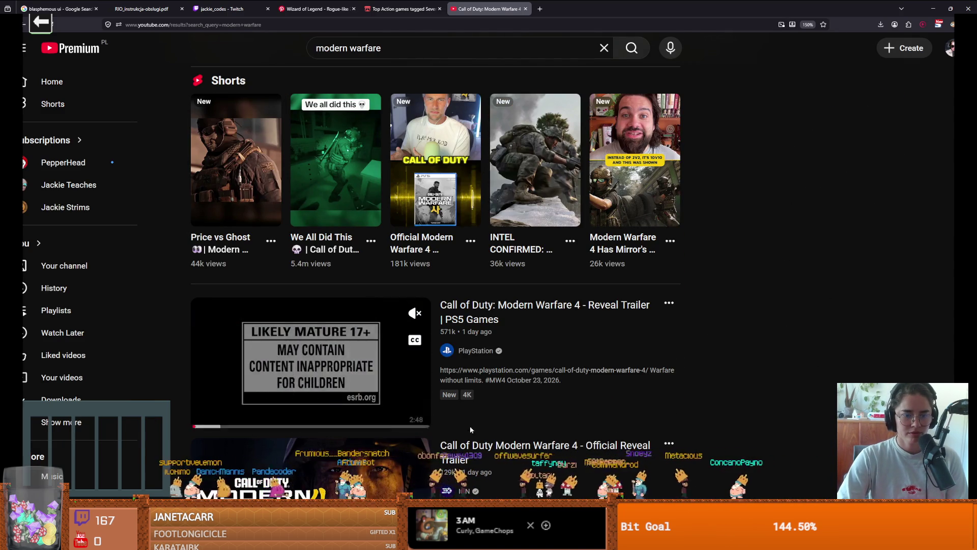
scroll(426, 385, "down", 3)
scroll(315, 389, "down", 2)
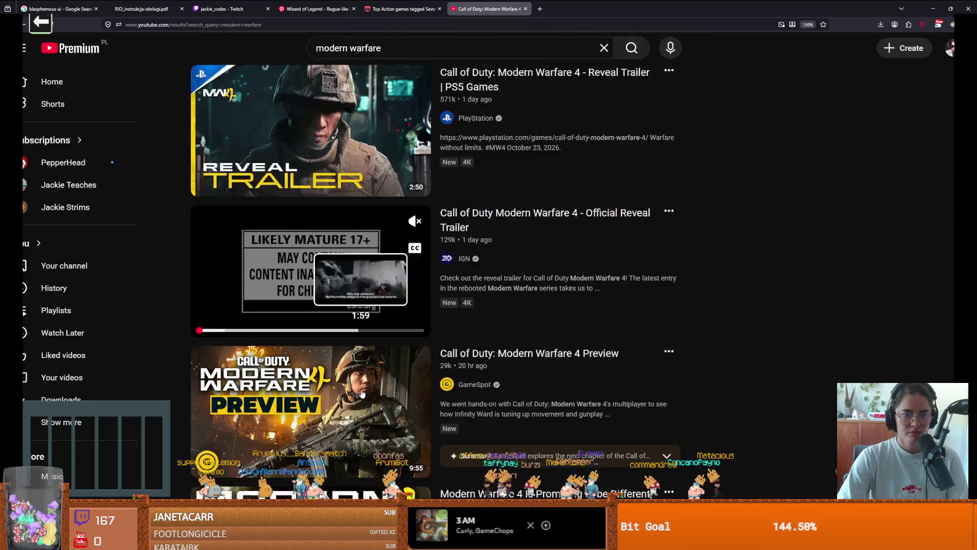
scroll(291, 393, "down", 3)
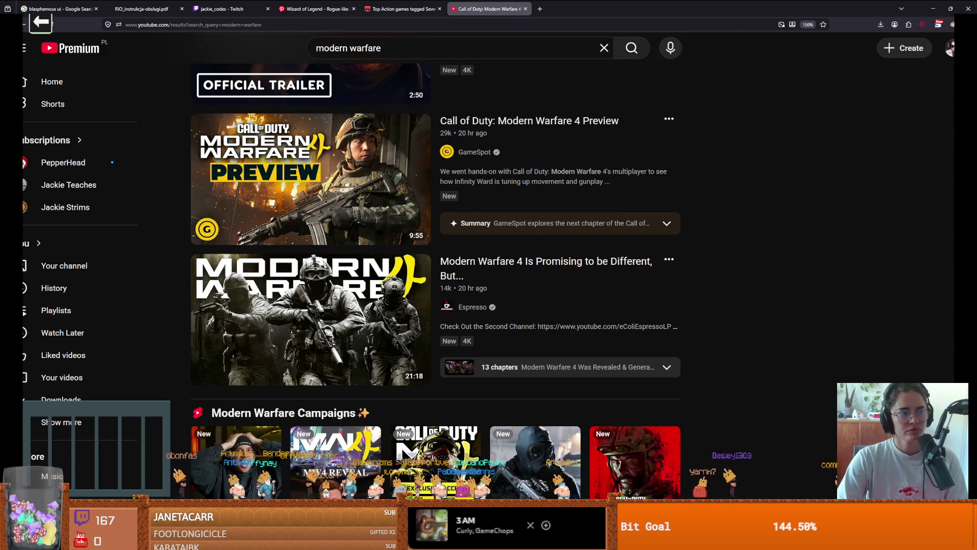
key("alt+Tab")
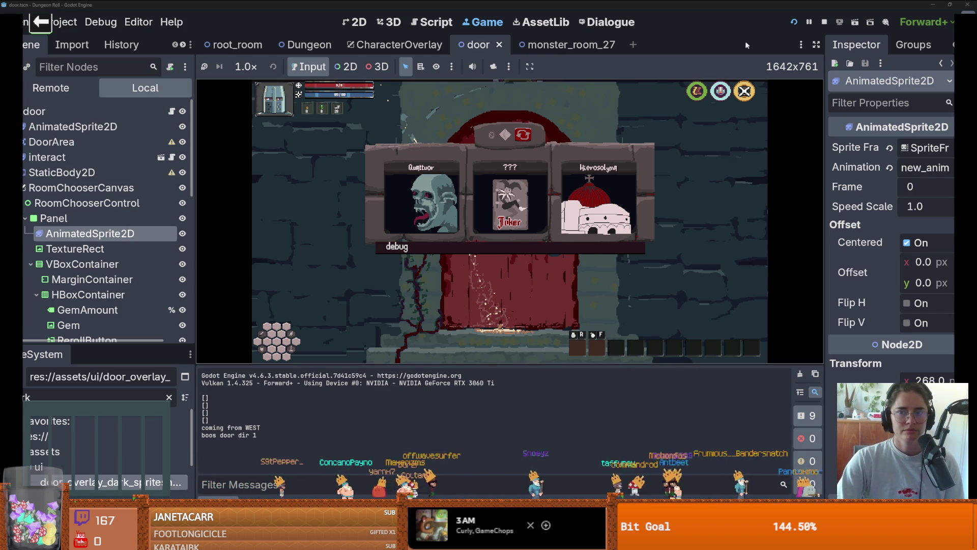
key("F8")
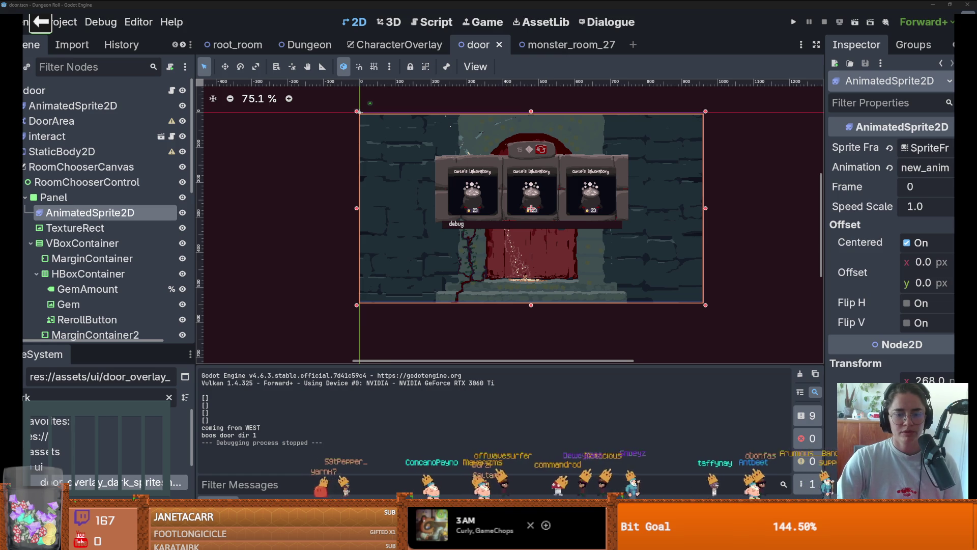
key("alt+Tab")
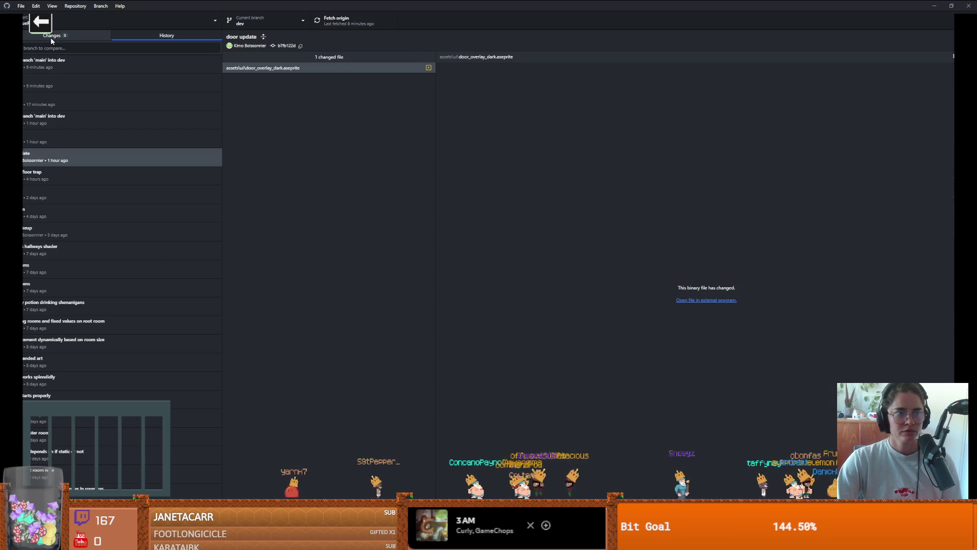
Commit the three changed files with summary 'door put i' and push to origin.
left_click(50, 36)
type("door put")
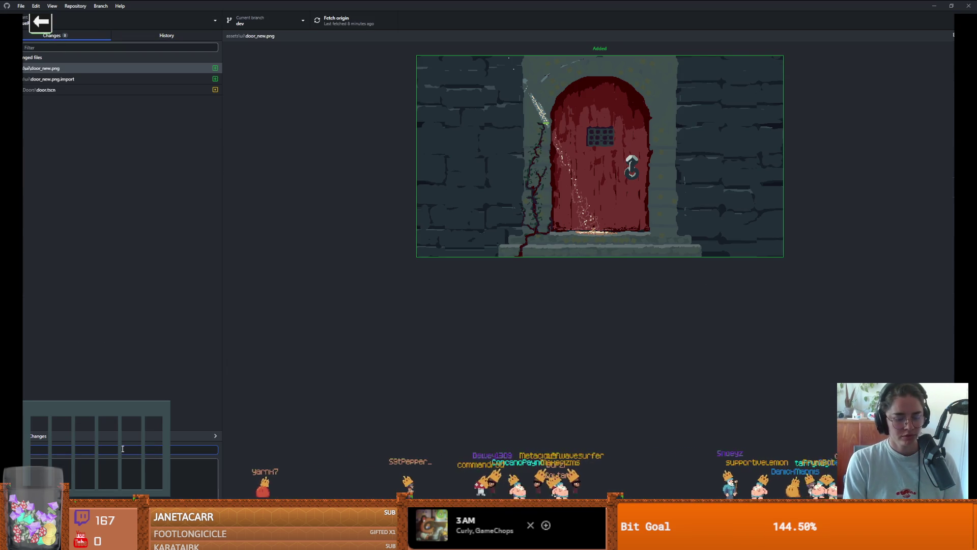
type(" i")
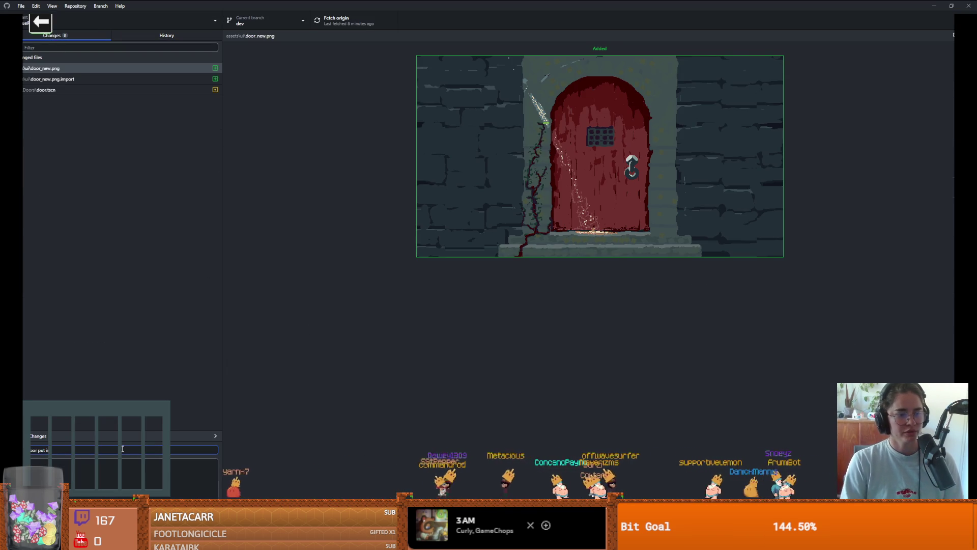
left_click(725, 143)
key("ctrl+Return")
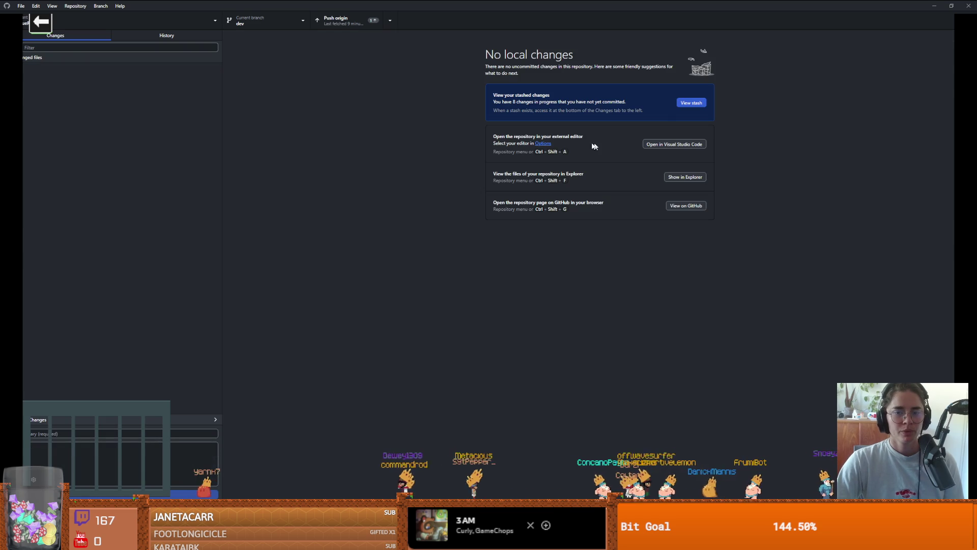
left_click(340, 20)
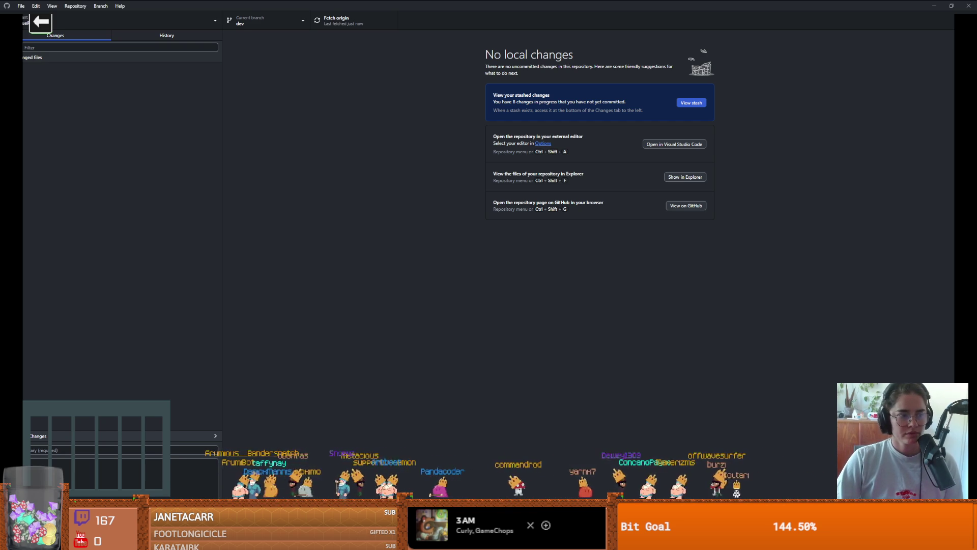
Briefly show the Windows notifications panel, then dismiss it.
key("super+n")
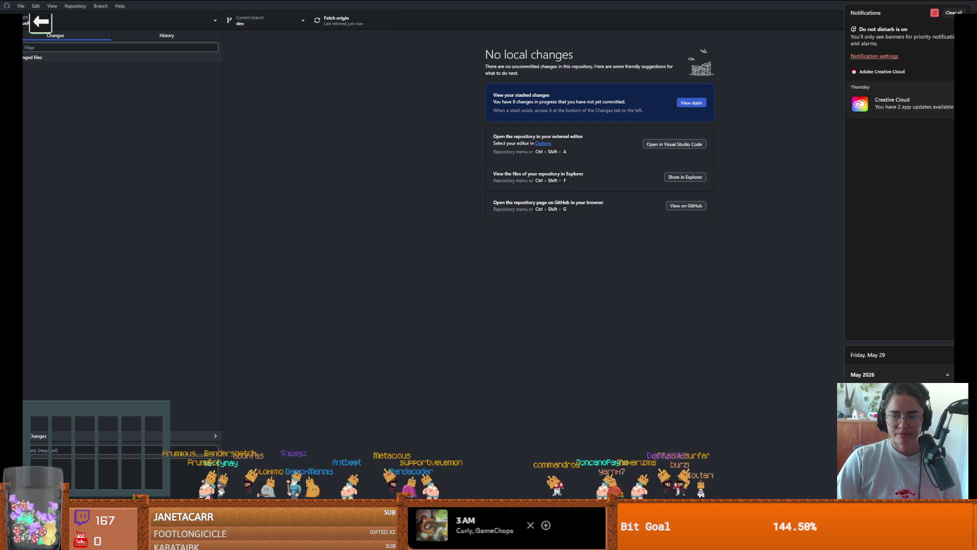
key("Escape")
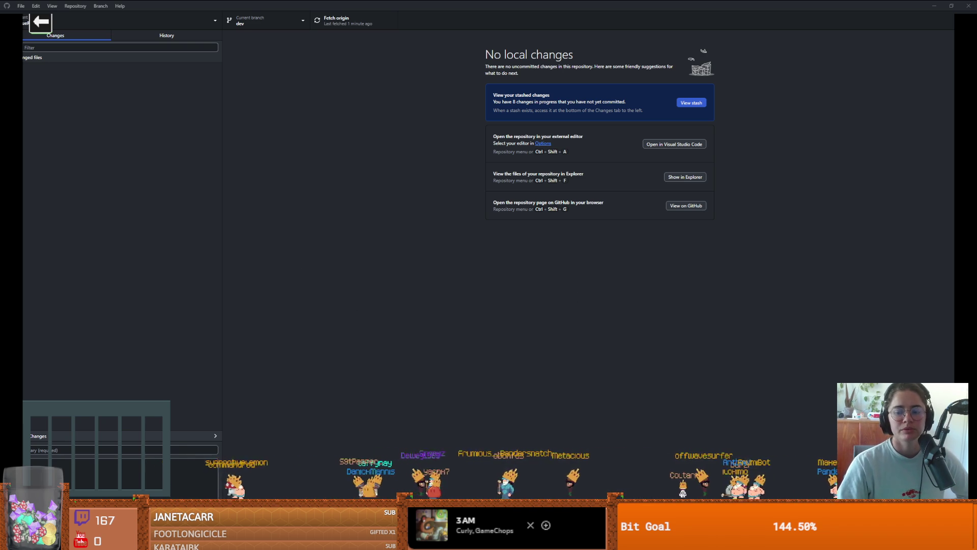
Back in Godot, zoom and pan over the new door, then switch to the Dungeon scene.
key("alt+Tab")
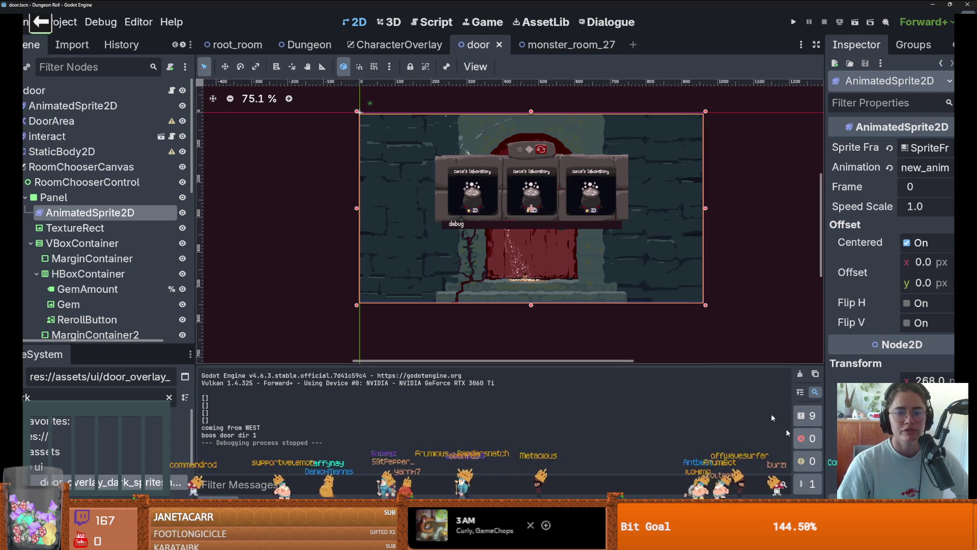
scroll(433, 242, "up", 2)
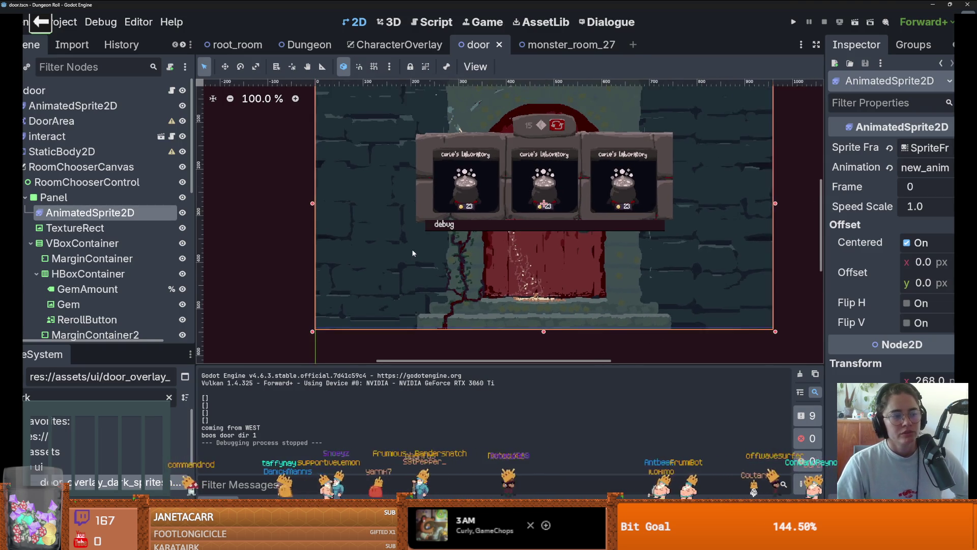
scroll(412, 251, "up", 1)
left_click_drag(411, 249, 354, 270)
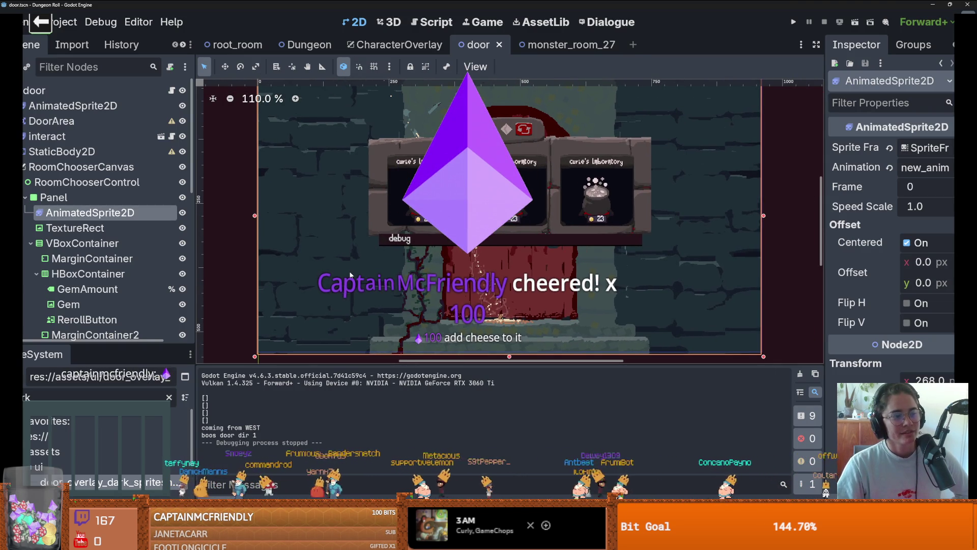
scroll(347, 278, "up", 2)
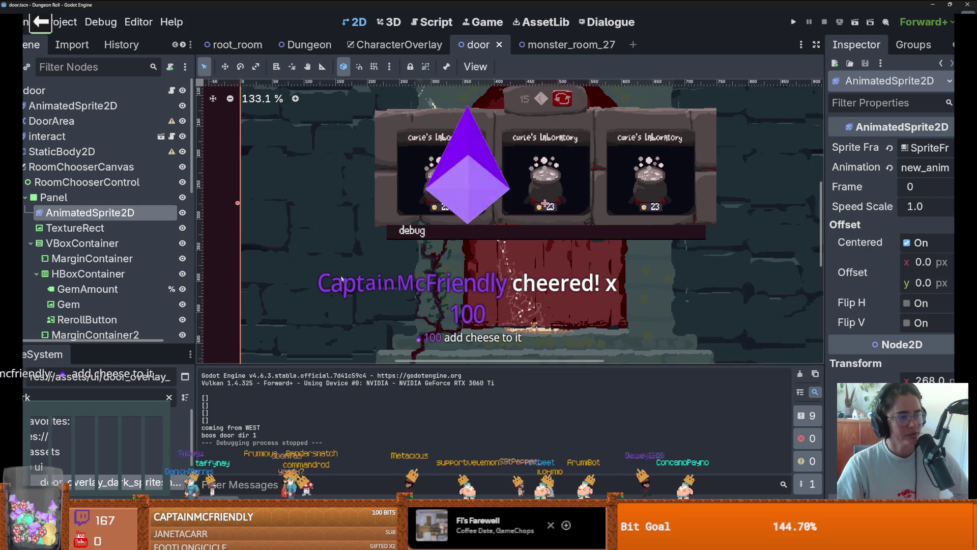
scroll(342, 277, "down", 3)
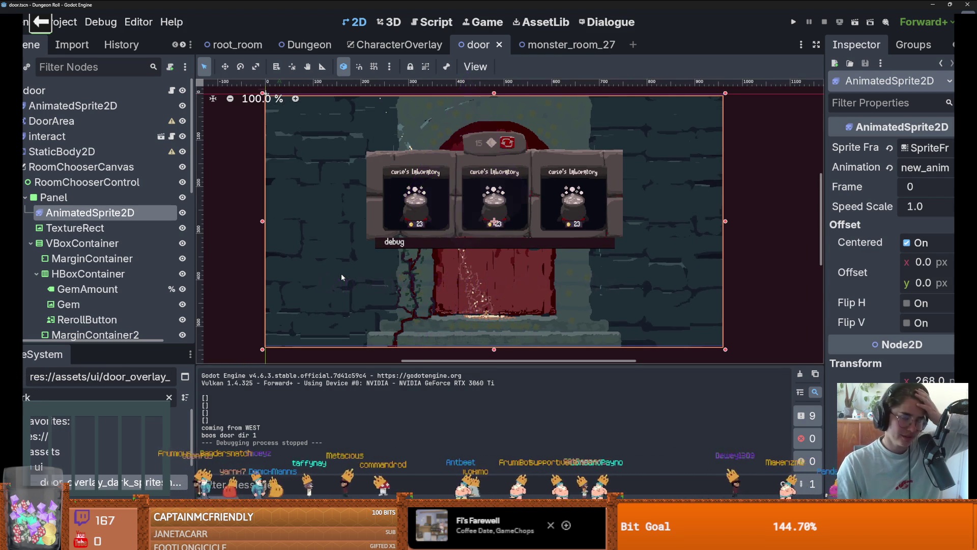
left_click(305, 44)
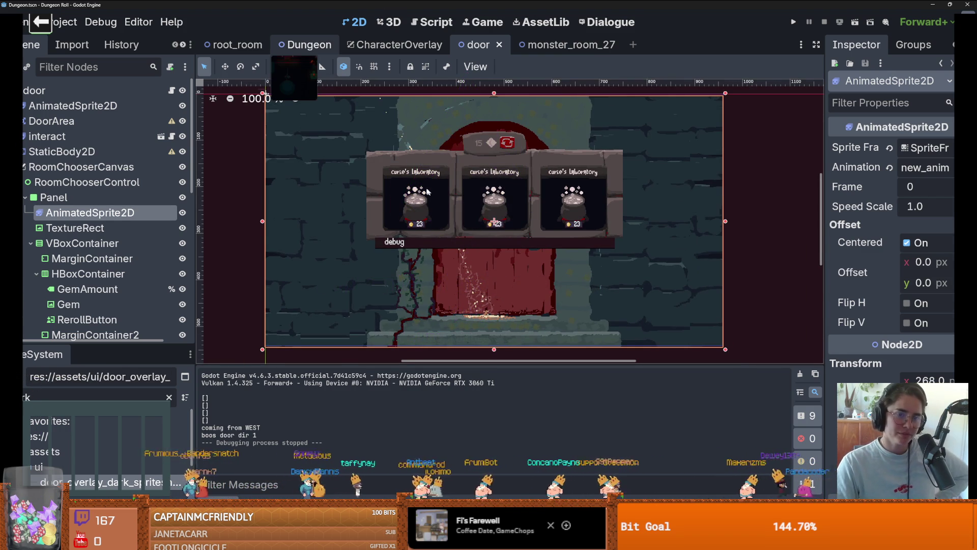
scroll(427, 190, "down", 4)
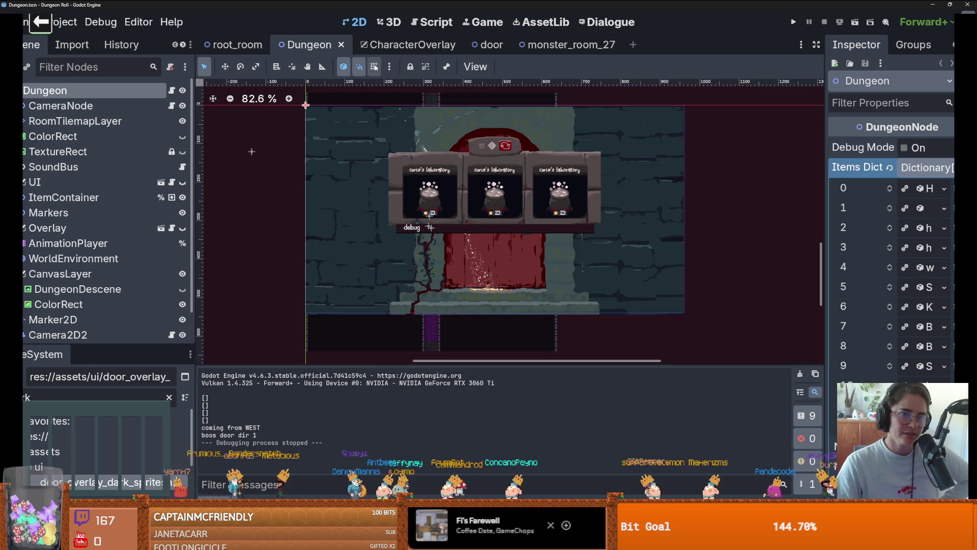
Switch to the root_room scene and zoom around the red door overlay on the room layout.
left_click(237, 45)
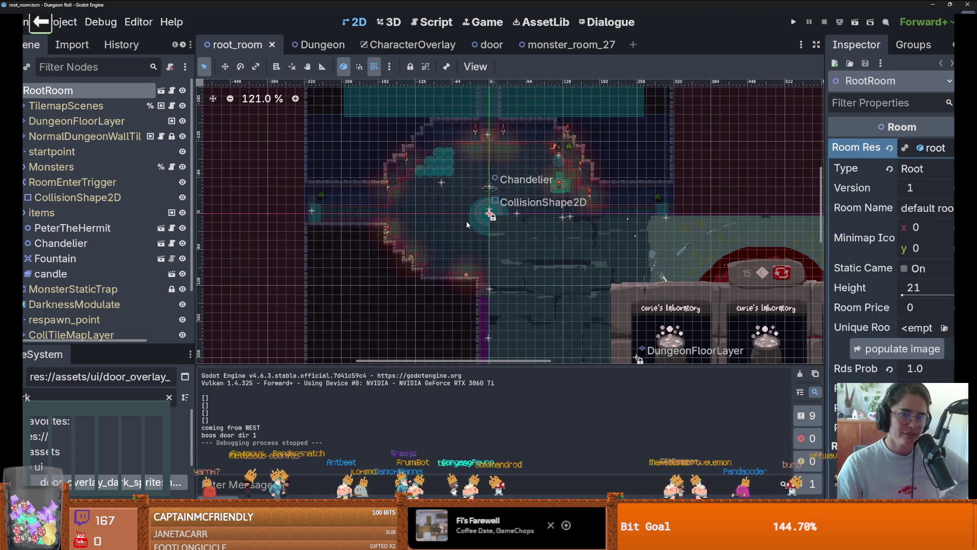
scroll(466, 221, "down", 4)
scroll(463, 214, "up", 1)
scroll(455, 199, "down", 2)
scroll(446, 179, "up", 2)
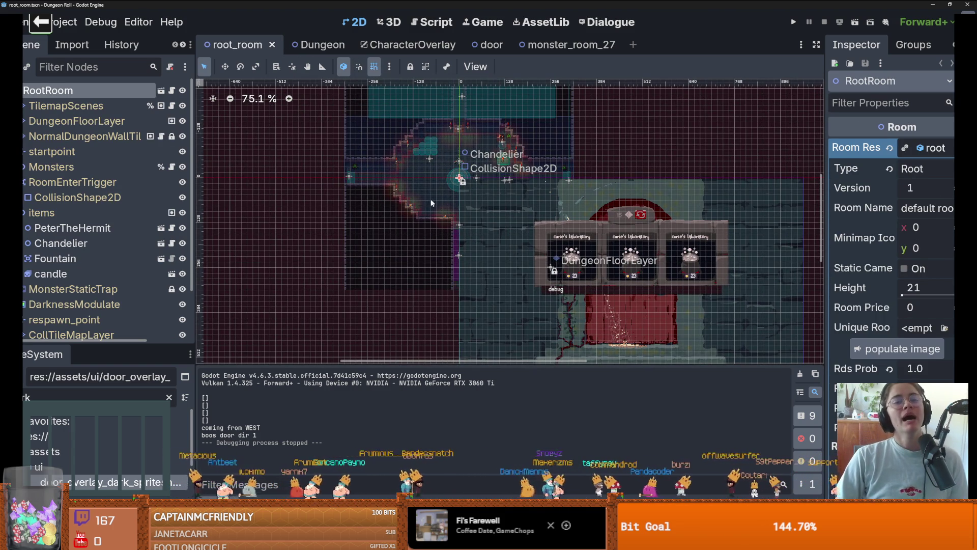
scroll(376, 221, "down", 1)
scroll(376, 221, "right", 3)
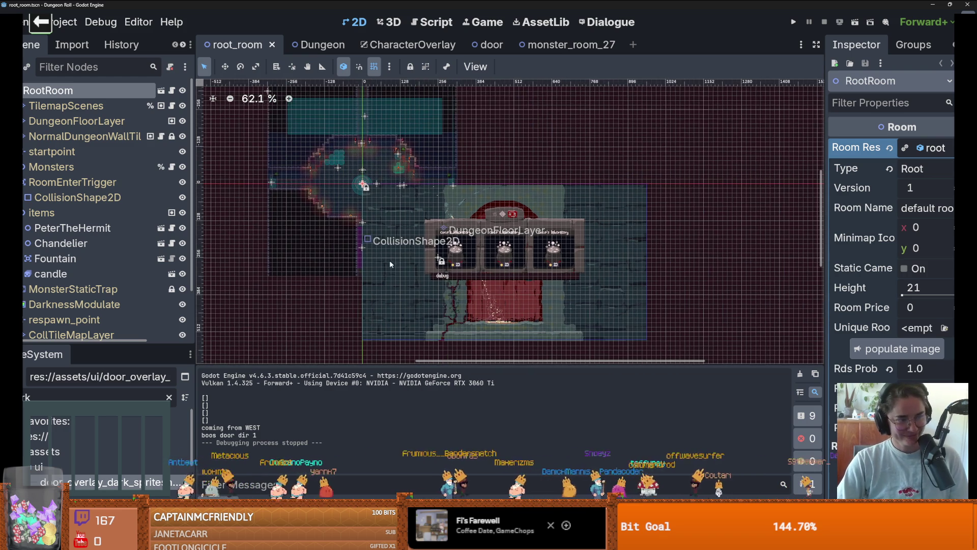
scroll(315, 278, "up", 1)
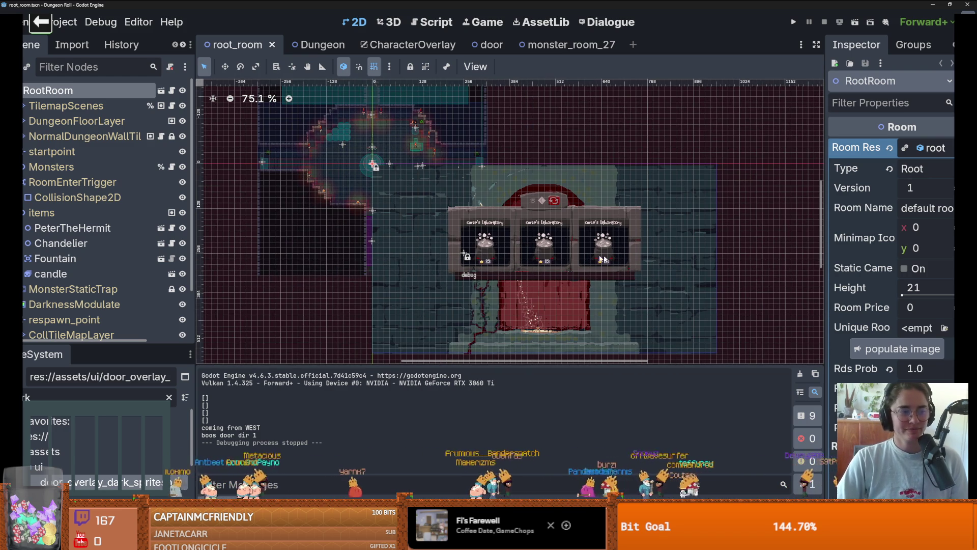